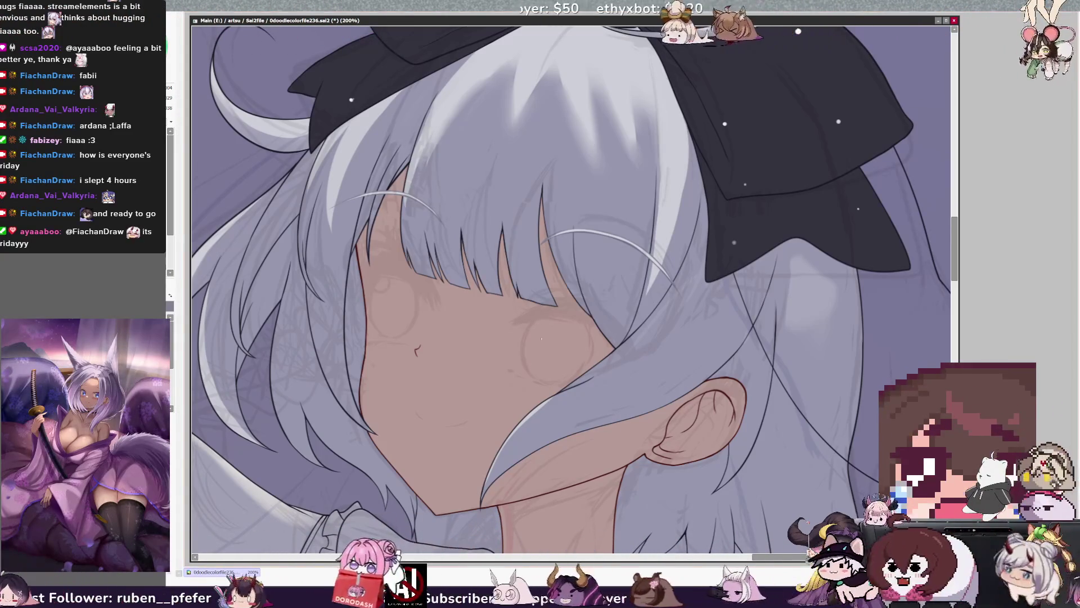
- Lasso the sketched eye and rotate it slightly with free transform (Ctrl+T), then zoom out and mirror the view
{"action": "mouse_move", "coordinate": [539, 321]}
{"action": "left_mouse_down"}
{"action": "mouse_move", "coordinate": [532, 379]}
{"action": "mouse_move", "coordinate": [563, 389]}
{"action": "mouse_move", "coordinate": [599, 348]}
{"action": "mouse_move", "coordinate": [565, 319]}
{"action": "left_mouse_up"}
{"action": "key", "text": "ctrl+t"}
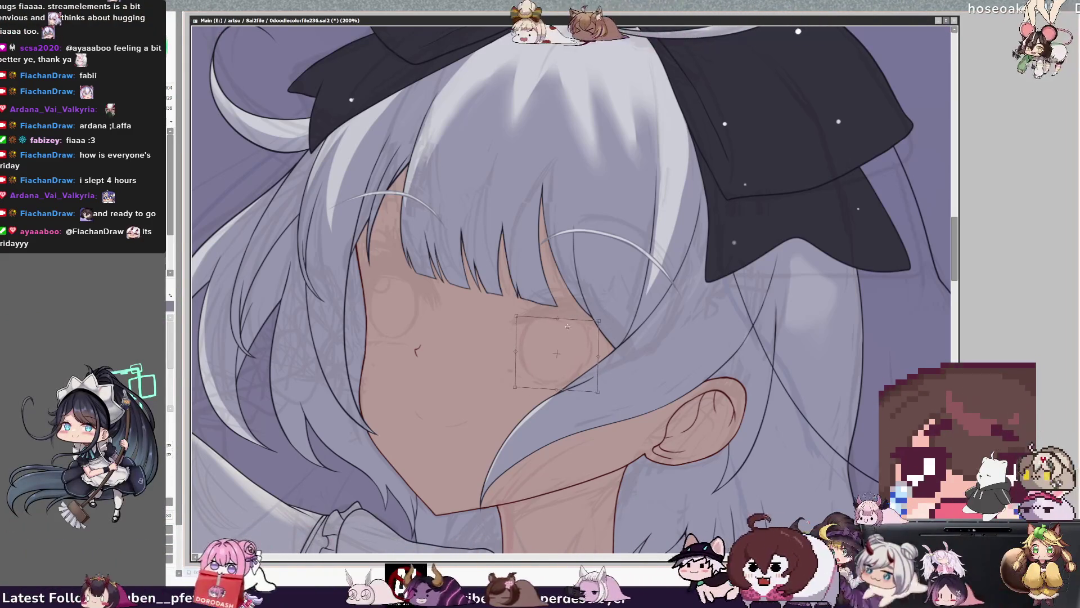
{"action": "left_click_drag", "start_coordinate": [598, 393], "coordinate": [572, 377]}
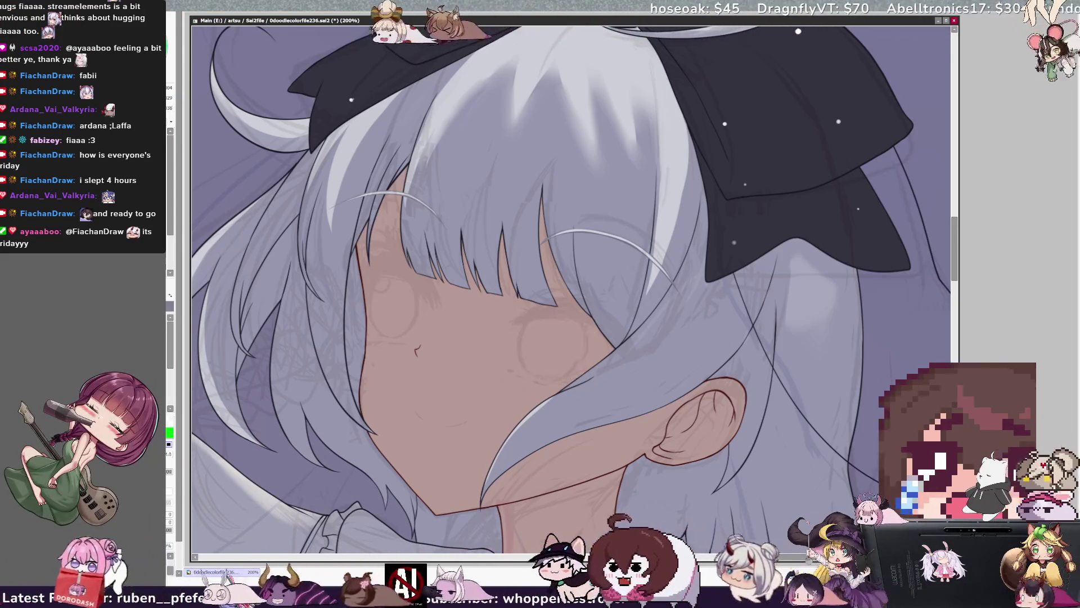
{"action": "key", "text": "h"}
{"action": "key", "text": "minus"}
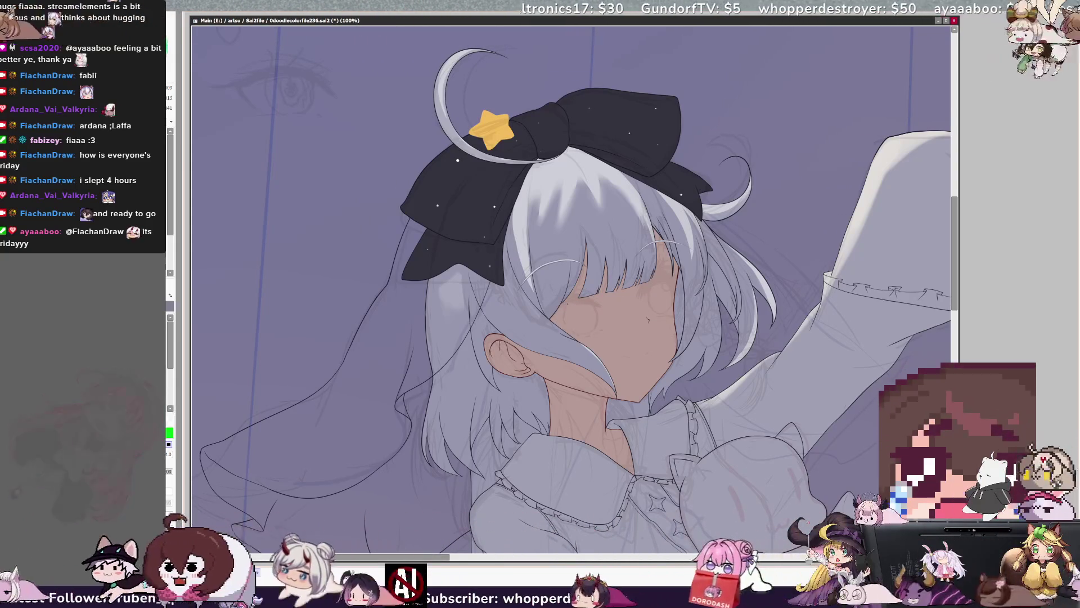
- Mirror the canvas view horizontally to check the face and bow
{"action": "key", "text": "h"}
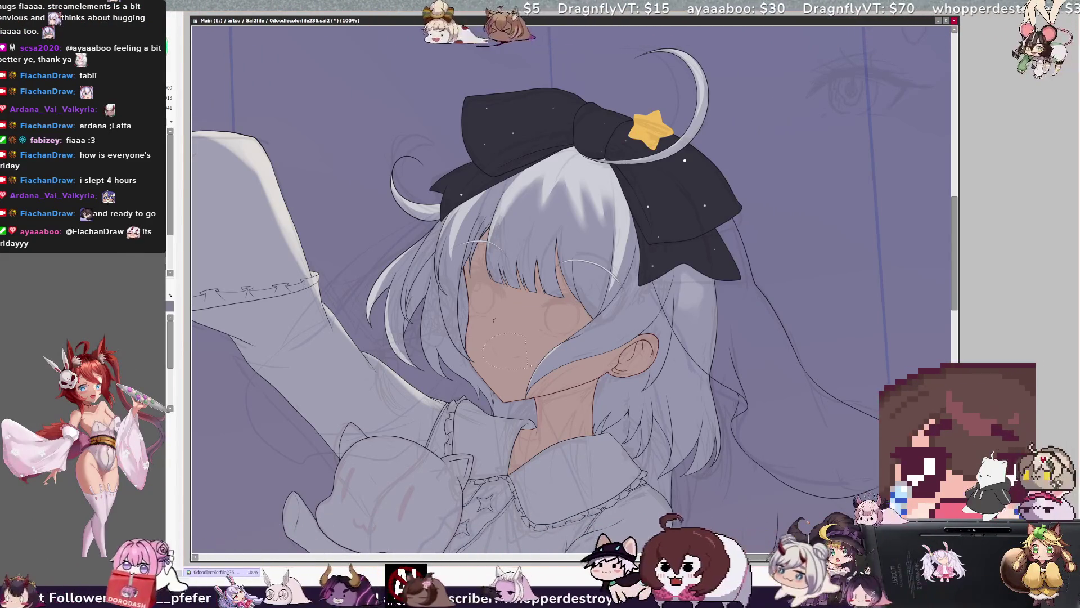
- Drop the lasso selection near the mouth with Ctrl+D so nothing is selected, and refocus the SAI window
{"action": "left_click_drag", "start_coordinate": [491, 352], "coordinate": [524, 367]}
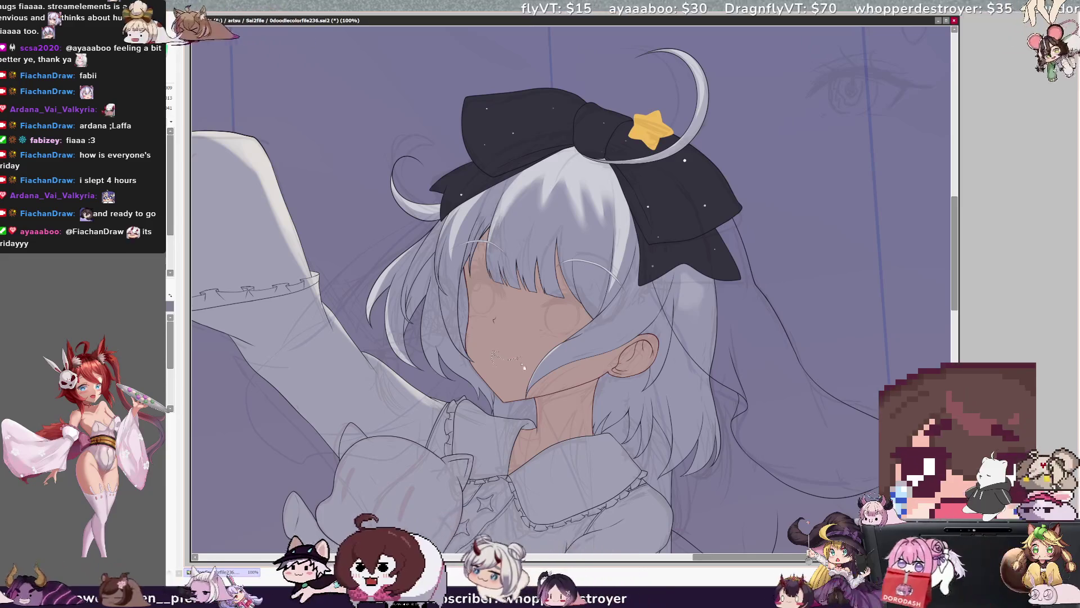
{"action": "key", "text": "ctrl+d"}
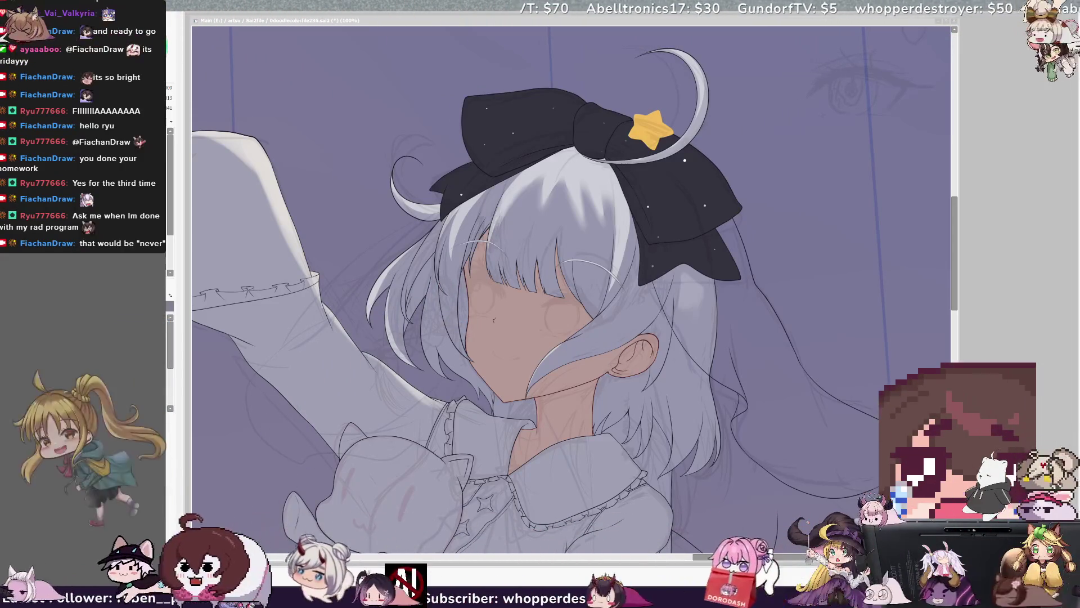
{"action": "left_click", "coordinate": [742, 425]}
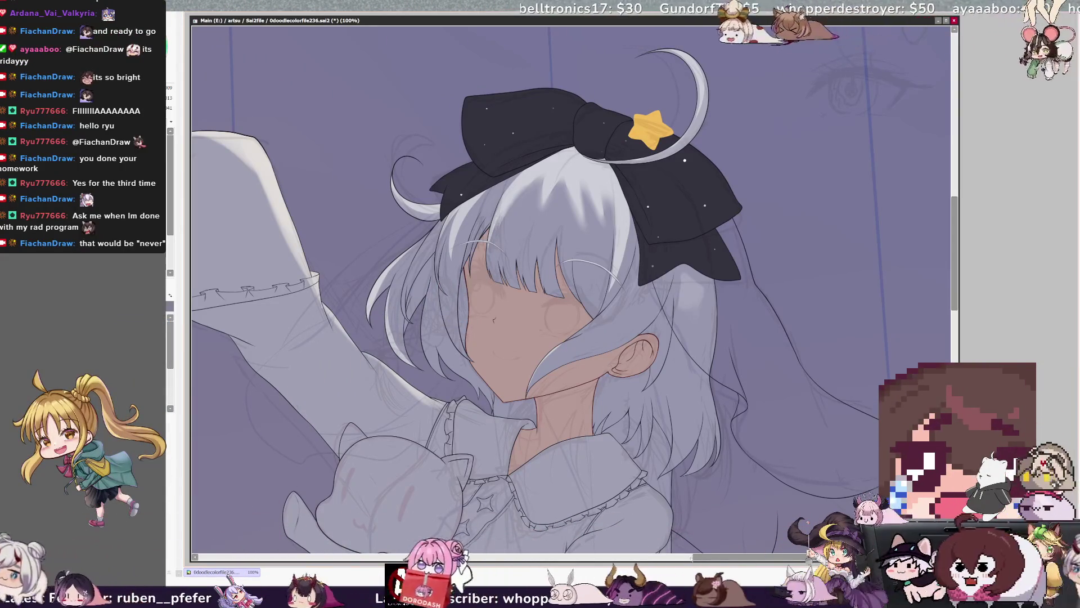
- Pan and scroll the canvas down to the girl's collar, arms and dress
{"action": "left_click_drag", "start_coordinate": [705, 559], "coordinate": [696, 561]}
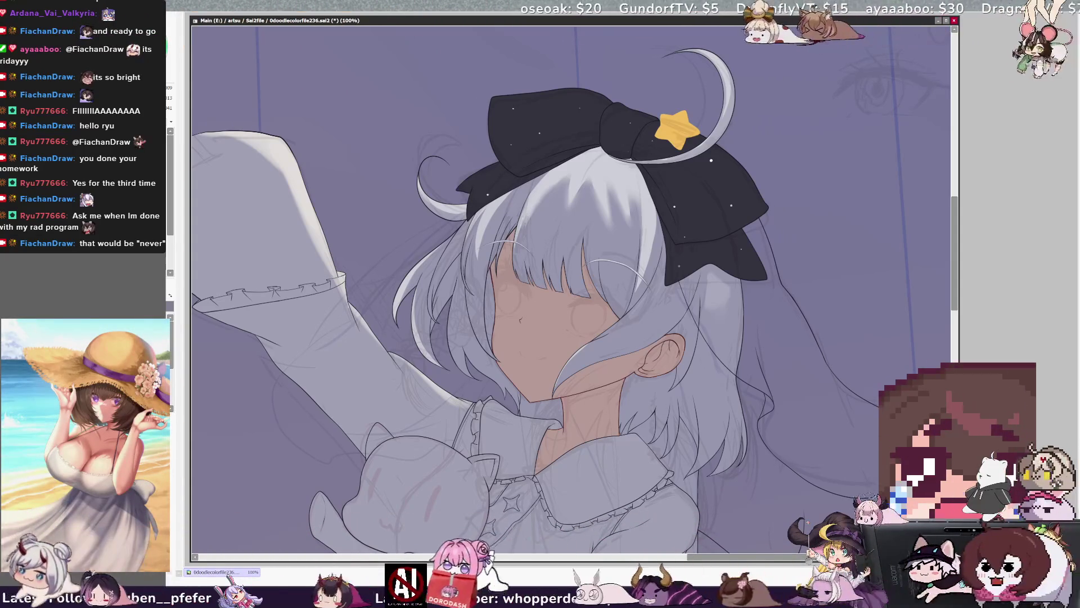
{"action": "scroll", "coordinate": [572, 290], "scroll_direction": "down", "scroll_amount": 5}
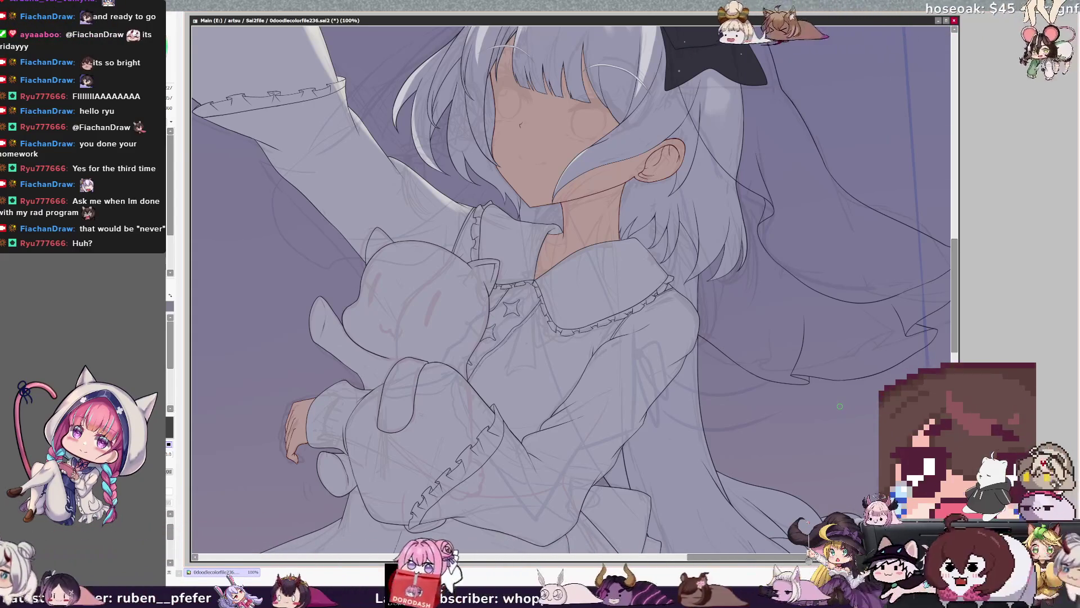
- Pan to centre the face, then zoom out and back in to about 59% to frame the whole figure
{"action": "mouse_move", "coordinate": [839, 406]}
{"action": "left_mouse_down"}
{"action": "mouse_move", "coordinate": [878, 434]}
{"action": "mouse_move", "coordinate": [919, 489]}
{"action": "left_mouse_up"}
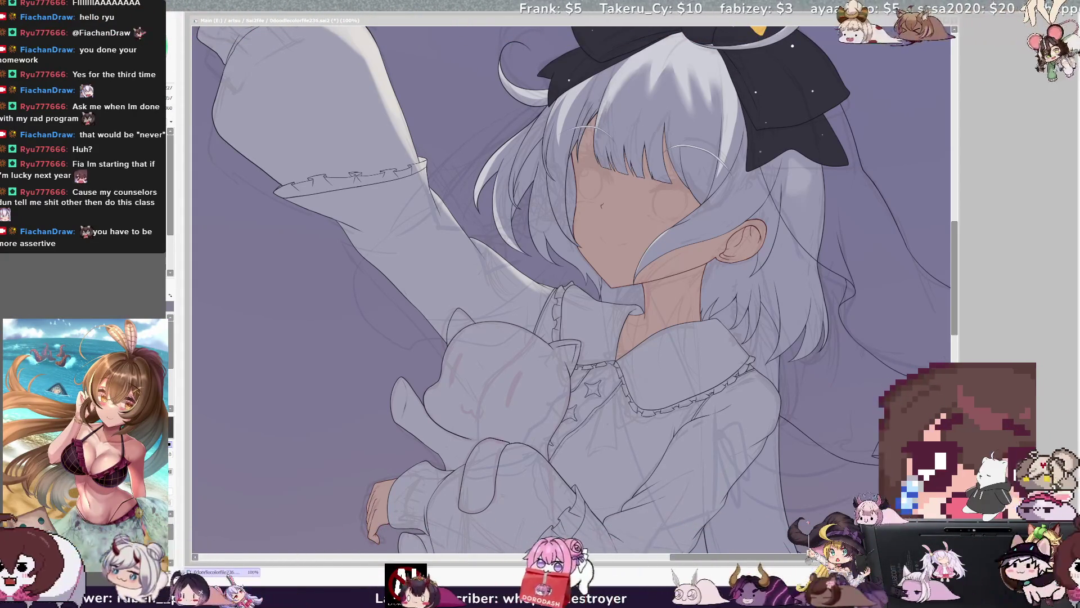
{"action": "key", "text": "ctrl+0"}
{"action": "scroll", "coordinate": [589, 186], "scroll_direction": "up", "scroll_amount": 5}
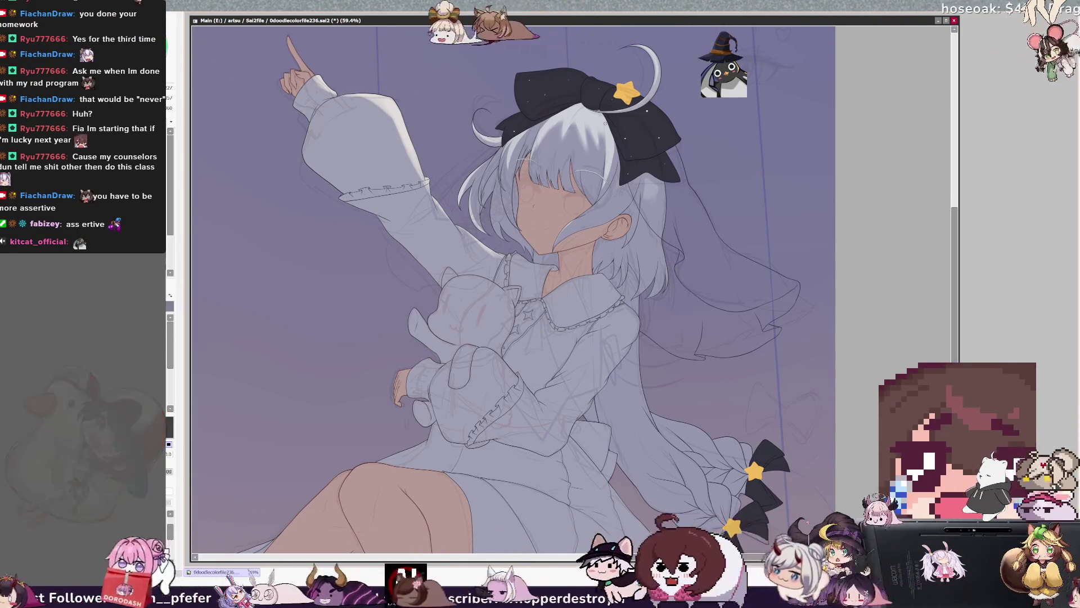
{"action": "key", "text": "minus"}
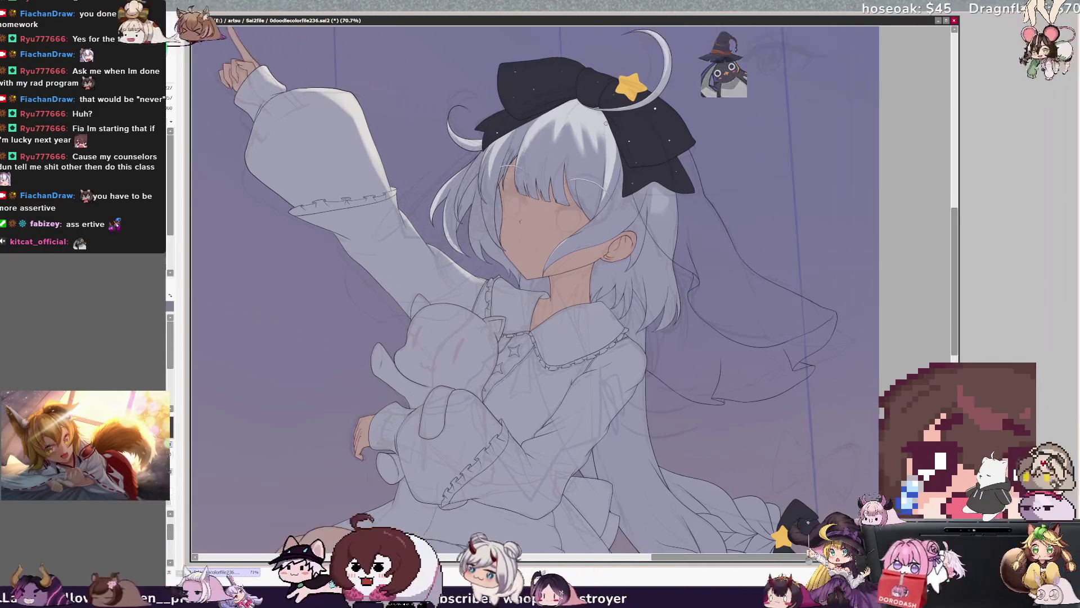
{"action": "key", "text": "minus"}
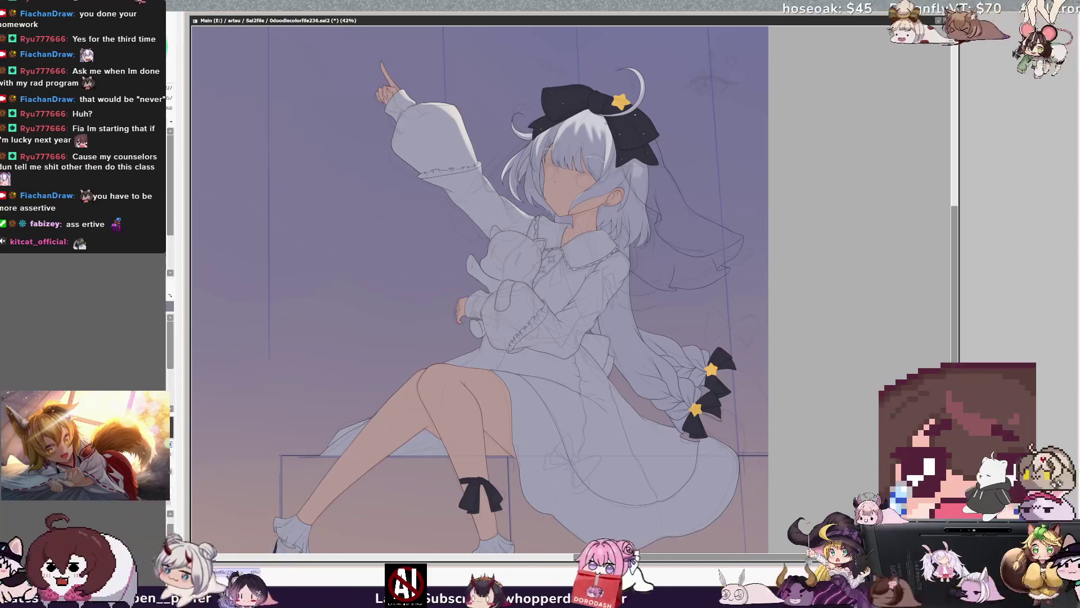
{"action": "key", "text": "plus"}
{"action": "key", "text": "plus"}
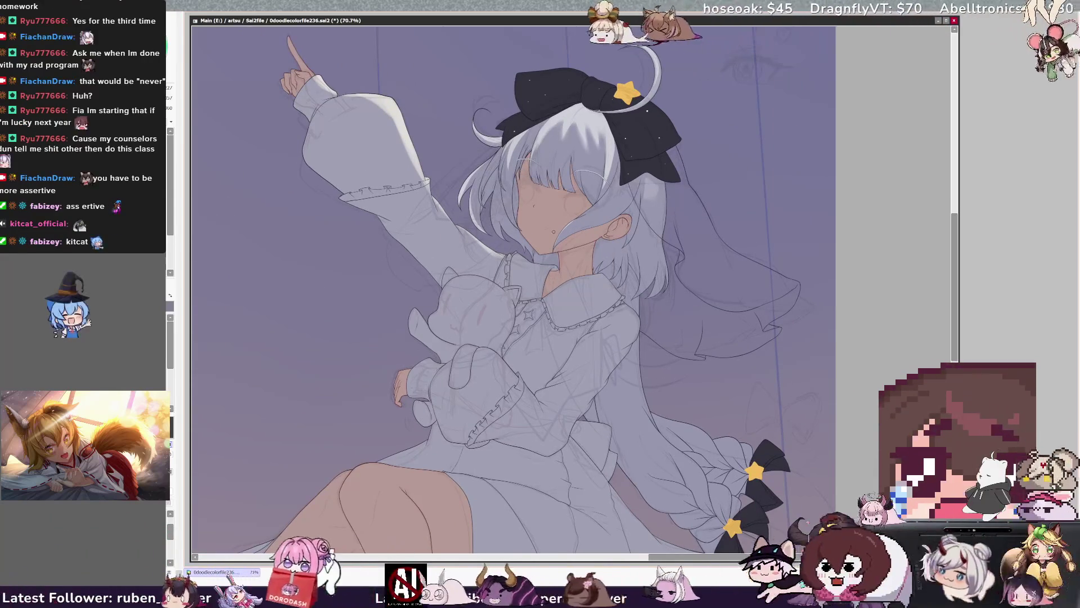
{"action": "key", "text": "plus"}
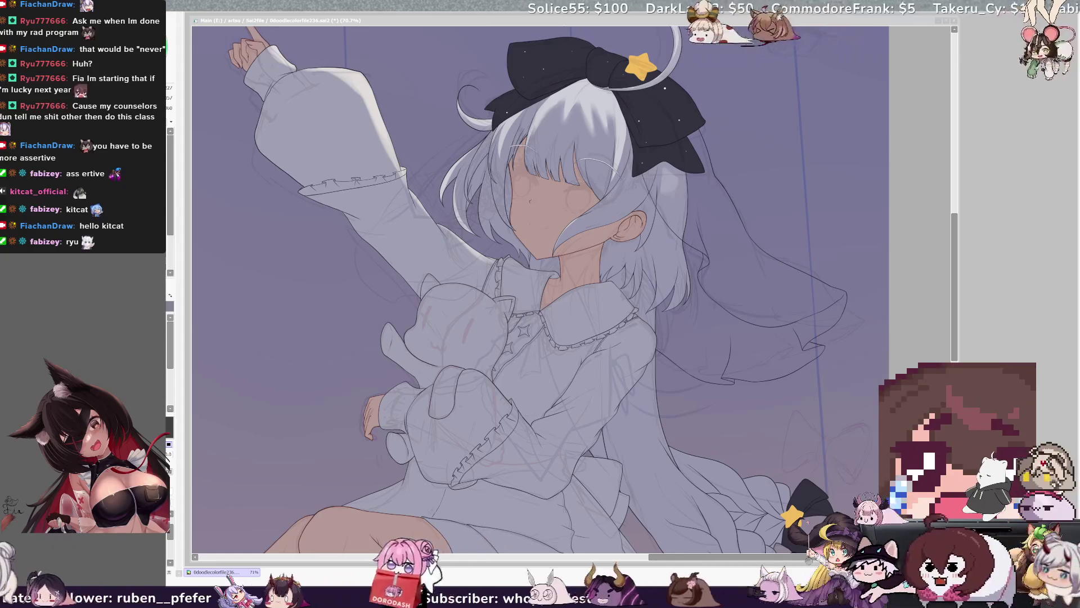
{"action": "scroll", "coordinate": [540, 281], "scroll_direction": "right", "scroll_amount": 1}
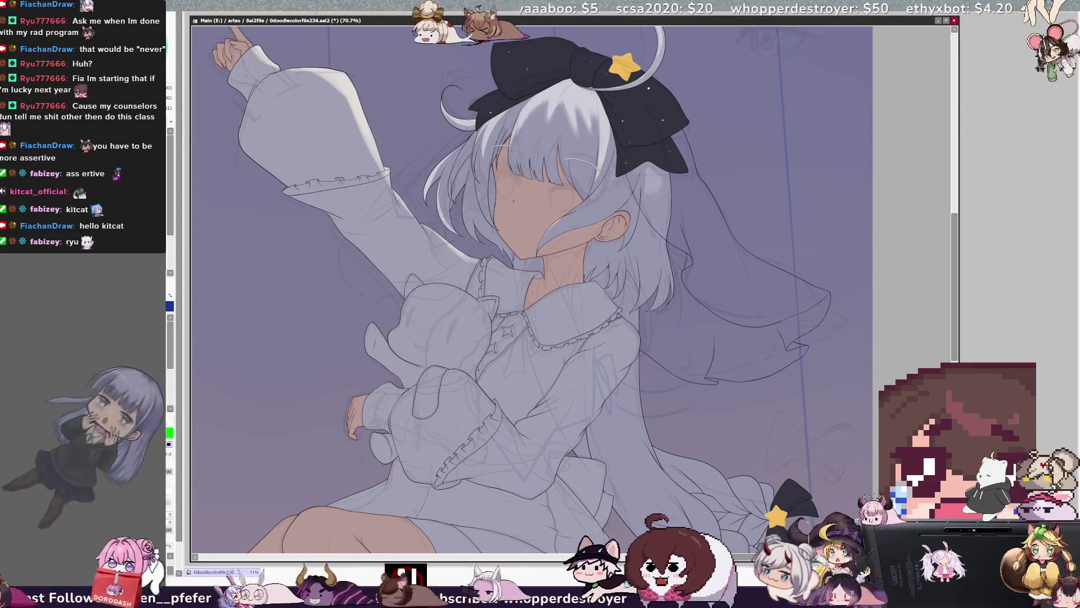
- In a mirrored view, draw and refine a curved closed-eye lash line on the face
{"action": "scroll", "coordinate": [573, 286], "scroll_direction": "up", "scroll_amount": 2}
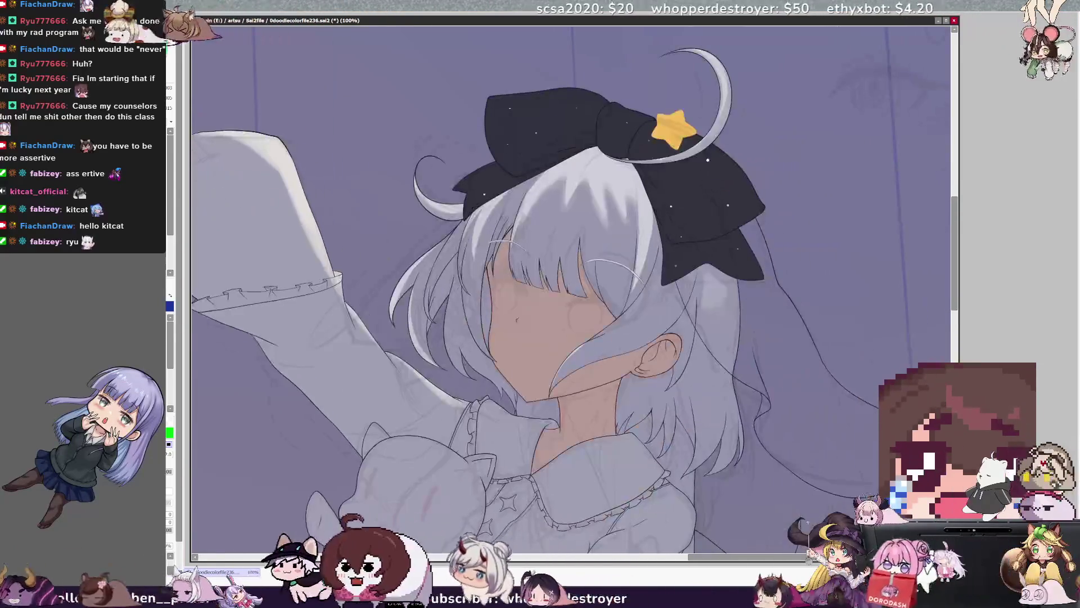
{"action": "key", "text": "h"}
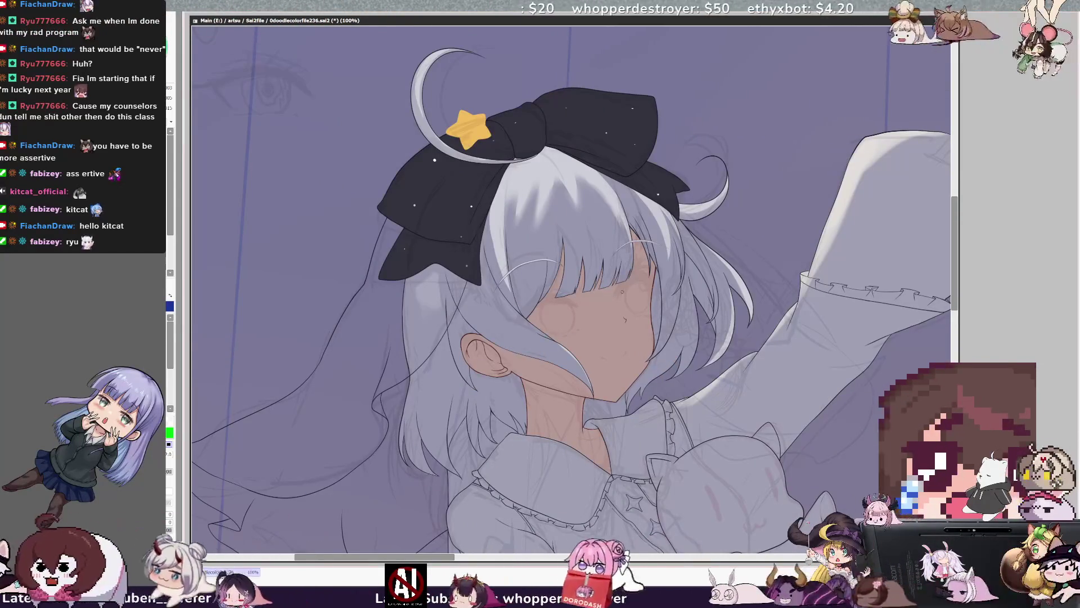
{"action": "left_click_drag", "start_coordinate": [627, 281], "coordinate": [653, 277]}
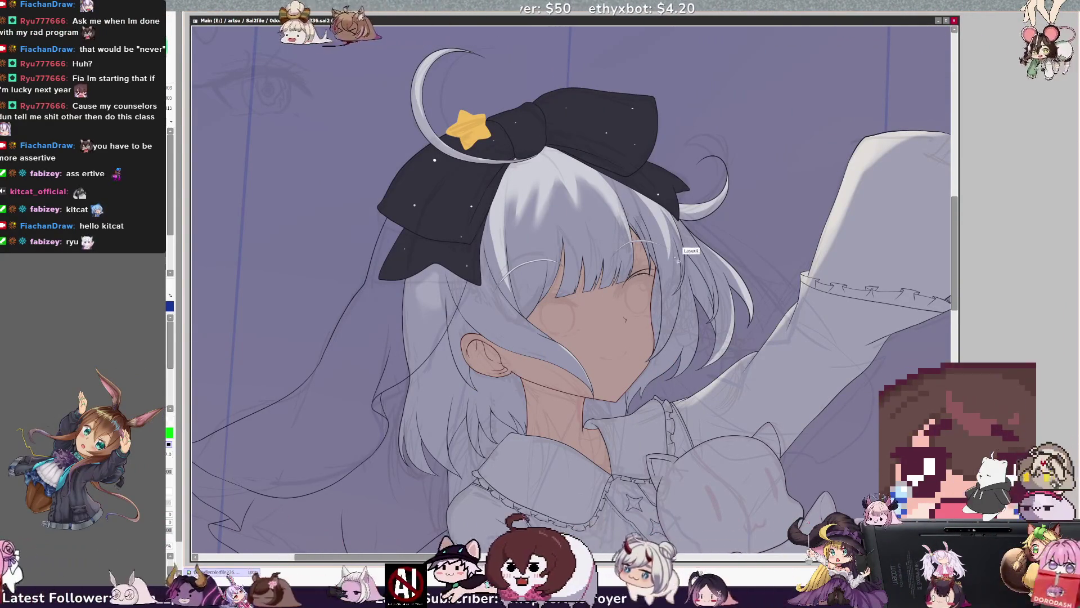
{"action": "left_click_drag", "start_coordinate": [620, 285], "coordinate": [639, 272]}
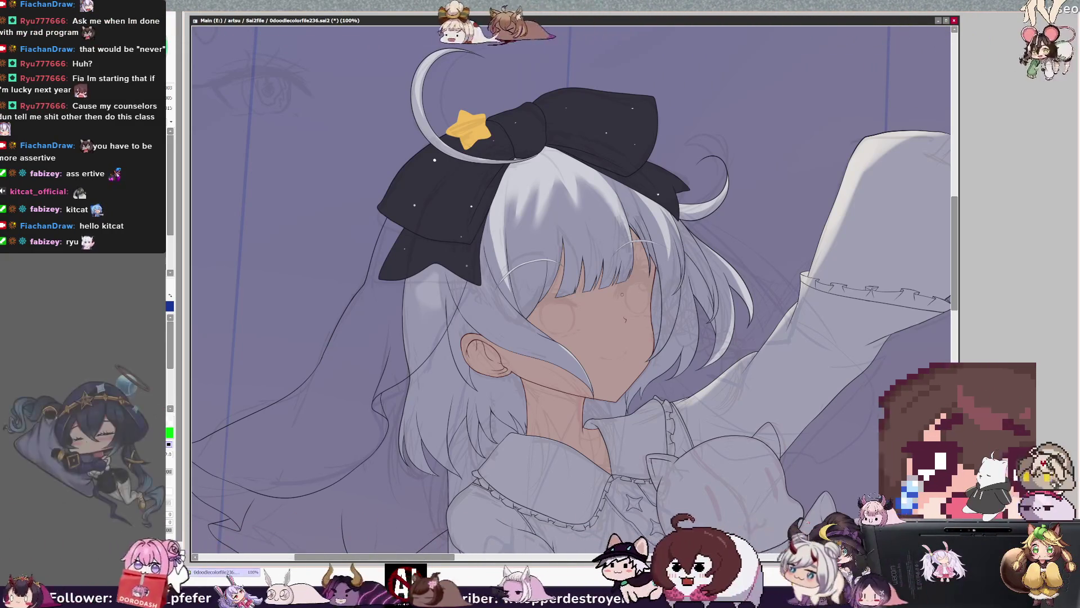
{"action": "key", "text": "h"}
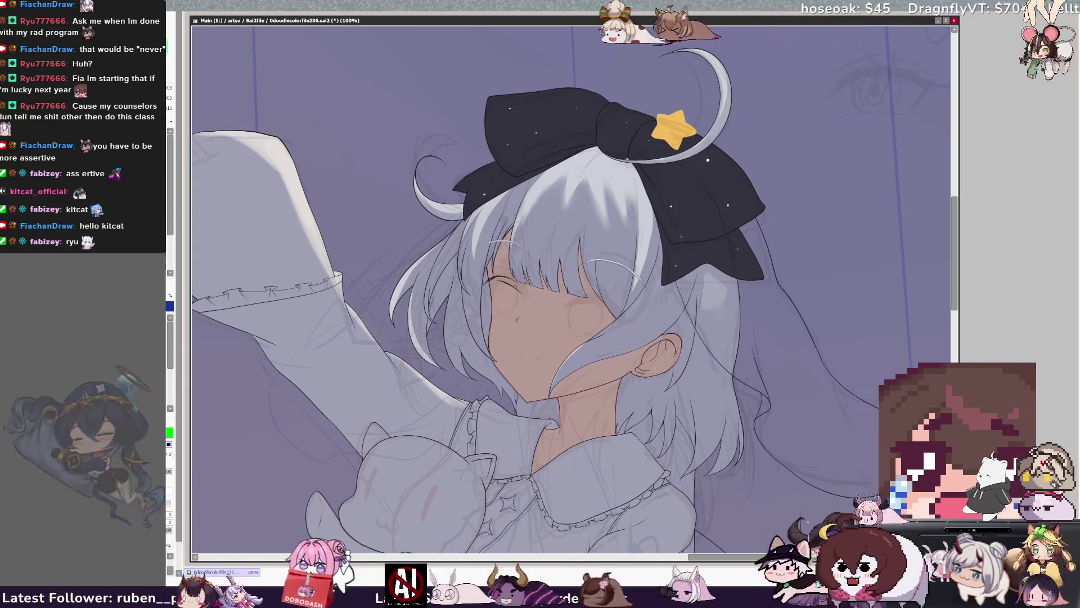
- Erase the leftover eye sketch lines, checking the face in a mirrored view
{"action": "left_click_drag", "start_coordinate": [491, 281], "coordinate": [503, 280]}
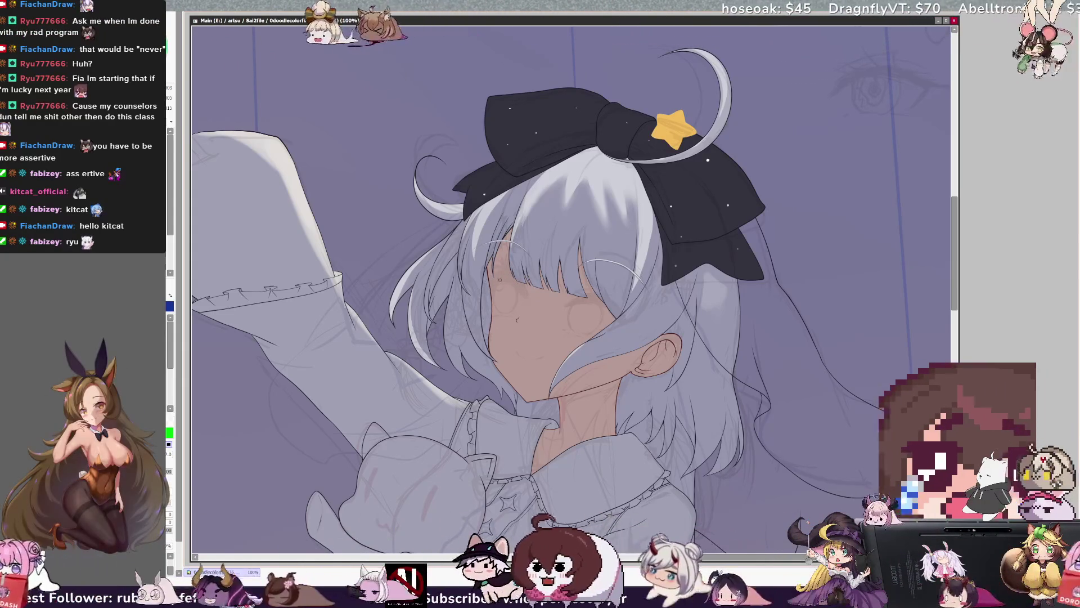
{"action": "key", "text": "Insert"}
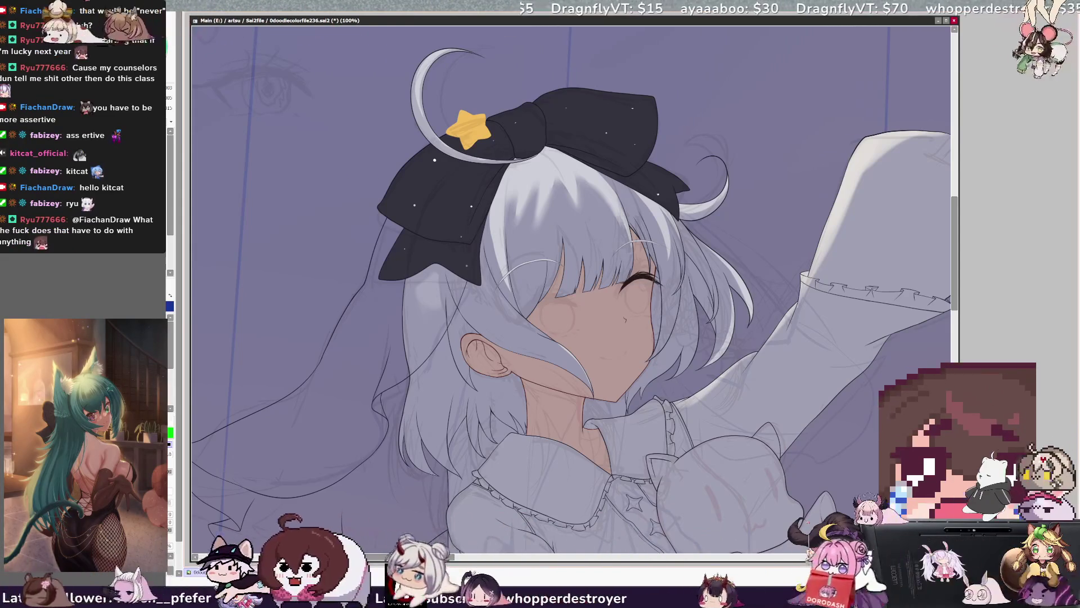
{"action": "key", "text": "h"}
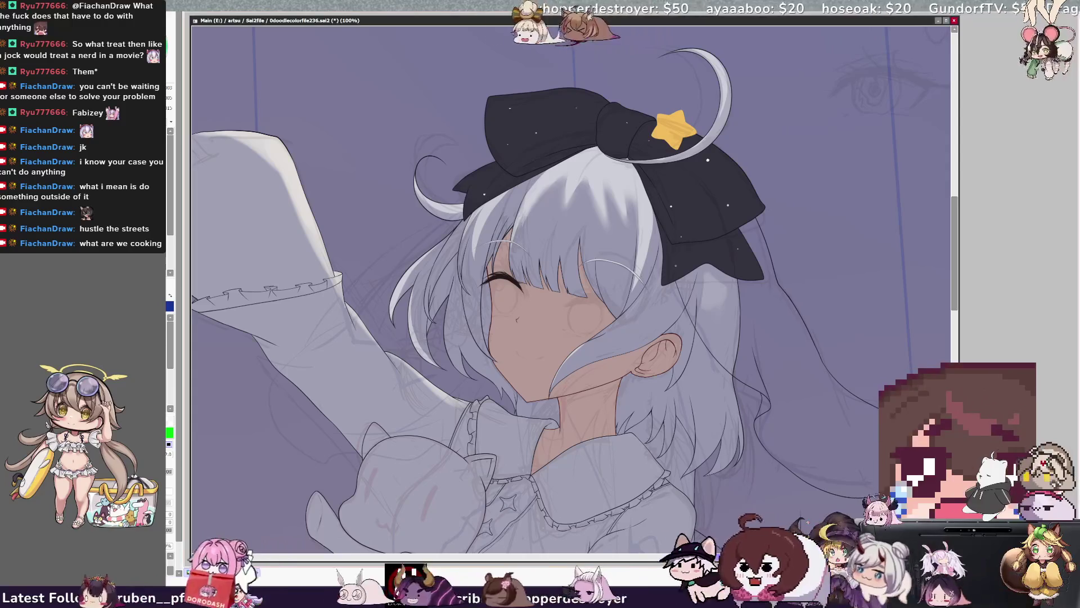
- Zoom in on the mirrored face and paint dark eyelash strokes toward the closed eye's outer corner, brush size 16
{"action": "scroll", "coordinate": [570, 290], "scroll_direction": "right", "scroll_amount": 1}
{"action": "scroll", "coordinate": [577, 284], "scroll_direction": "up", "scroll_amount": 2}
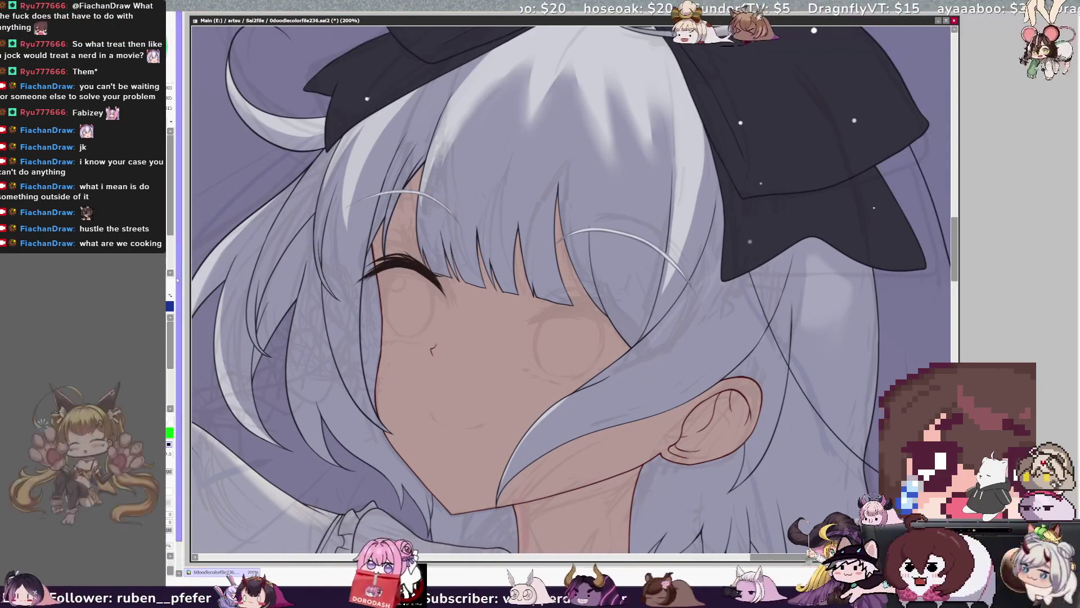
{"action": "key", "text": "h"}
{"action": "left_click_drag", "start_coordinate": [710, 279], "coordinate": [697, 303]}
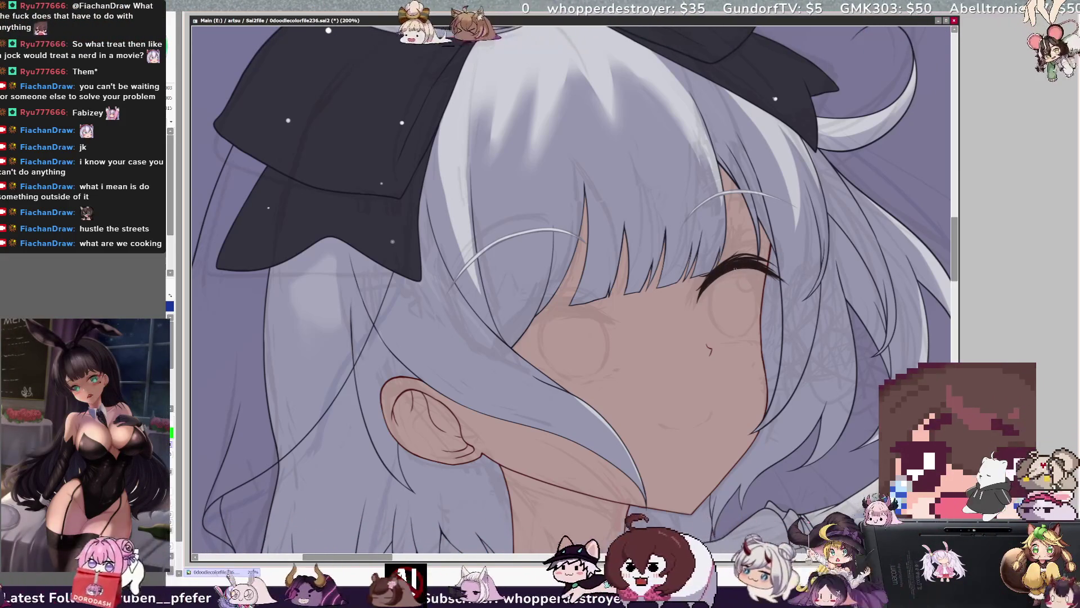
{"action": "key", "text": "bracketleft"}
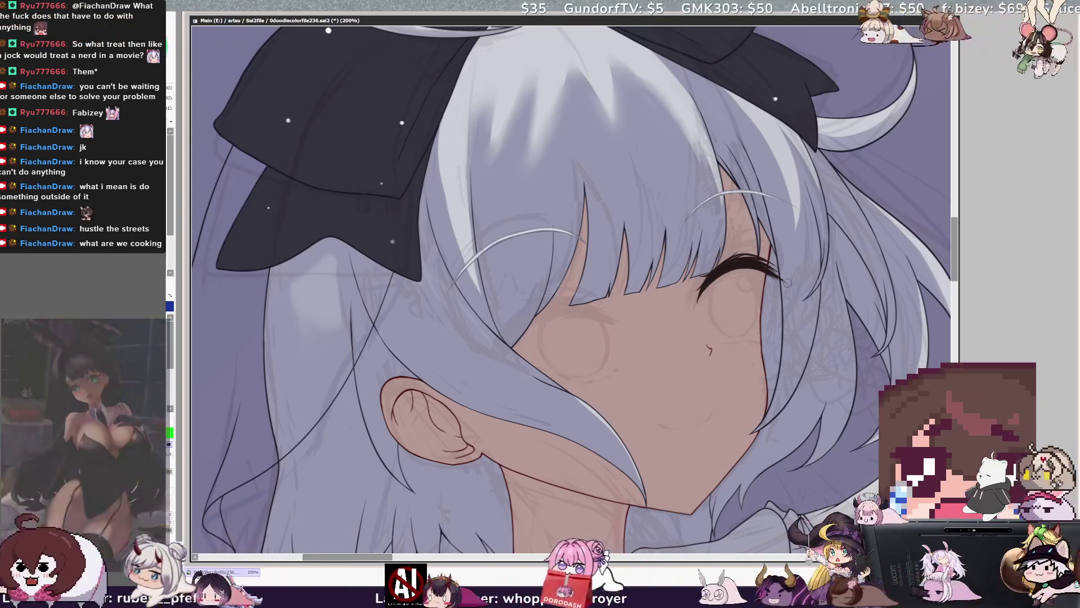
{"action": "left_click_drag", "start_coordinate": [778, 279], "coordinate": [791, 301]}
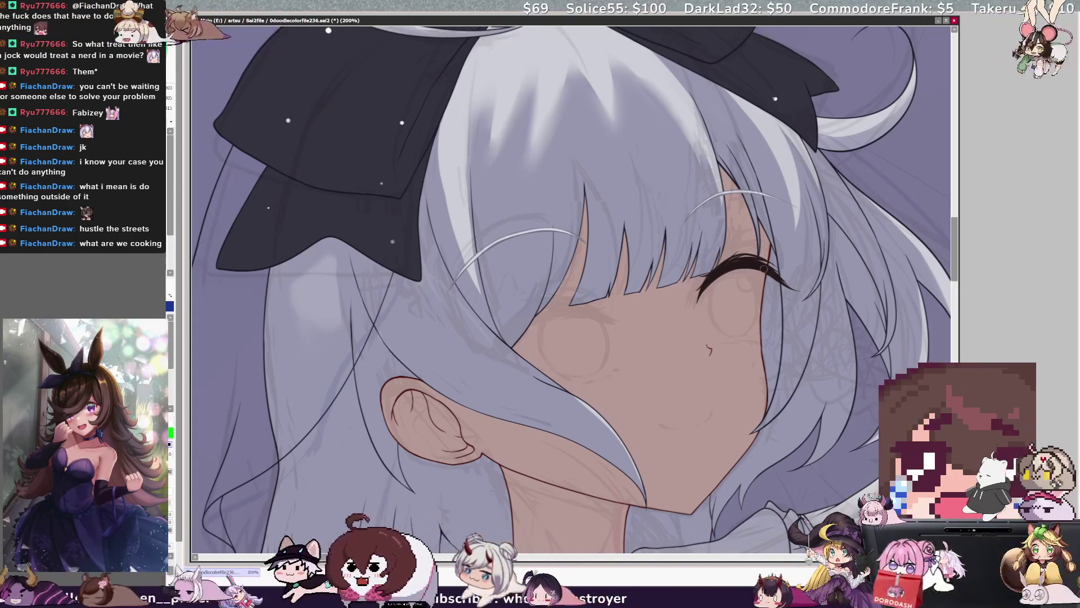
{"action": "left_click_drag", "start_coordinate": [776, 278], "coordinate": [803, 291]}
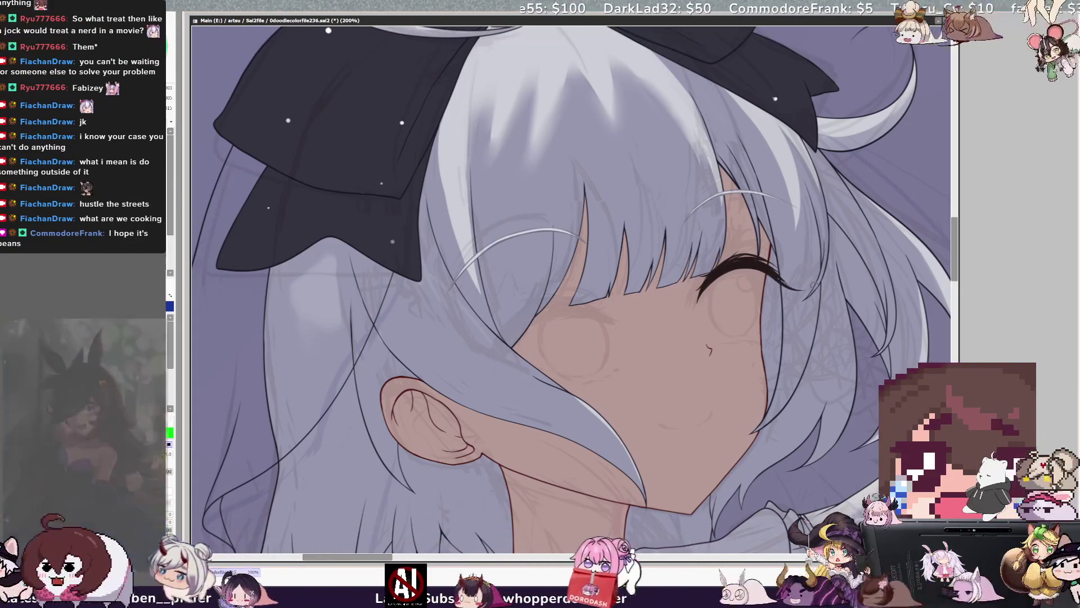
{"action": "key", "text": "h"}
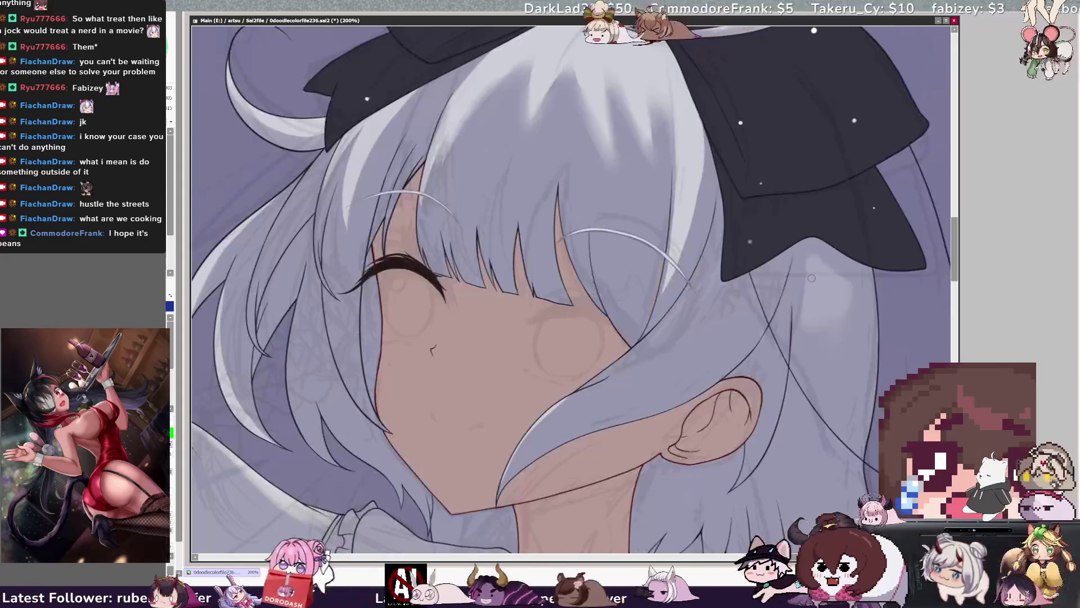
{"action": "key", "text": "Delete"}
{"action": "key", "text": "Delete"}
{"action": "key", "text": "Delete"}
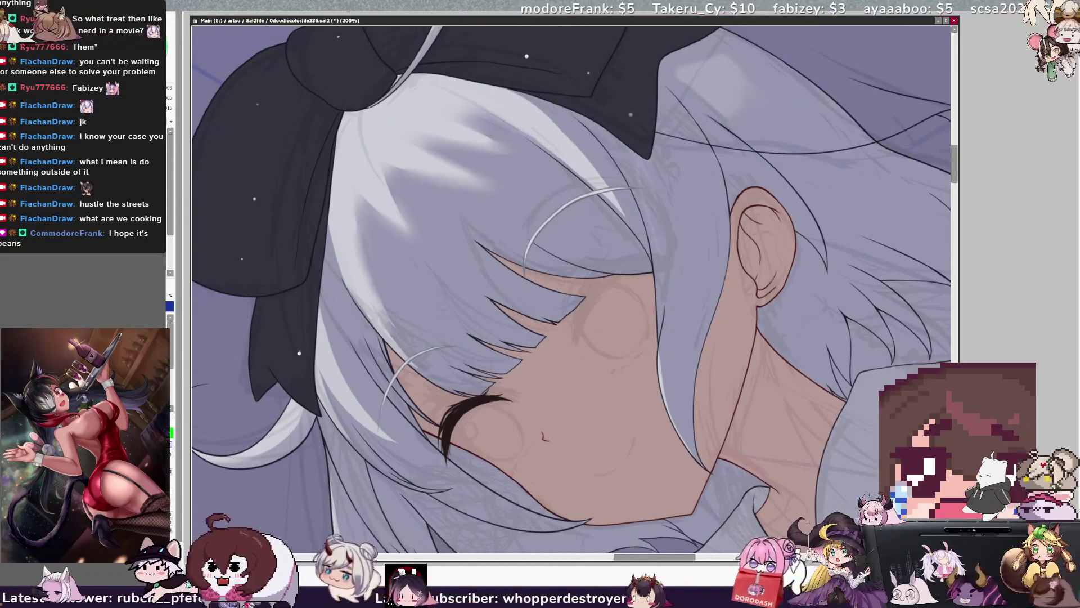
- Draw a longer dark lash stroke past the eye's outer corner, switch to brush size 7, and straighten the view
{"action": "left_click_drag", "start_coordinate": [451, 417], "coordinate": [509, 399]}
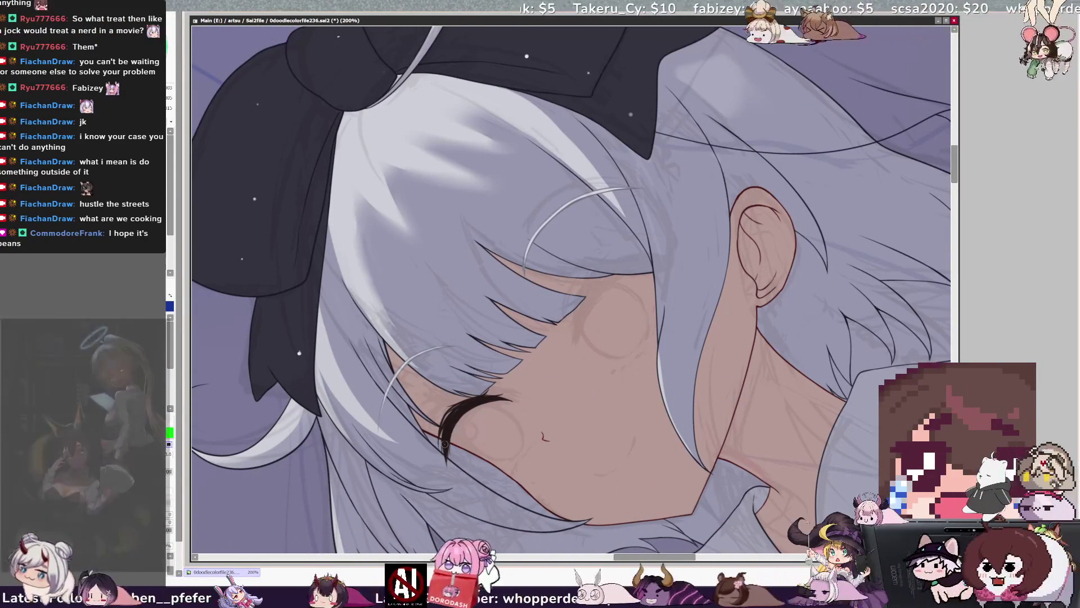
{"action": "key", "text": "bracketleft"}
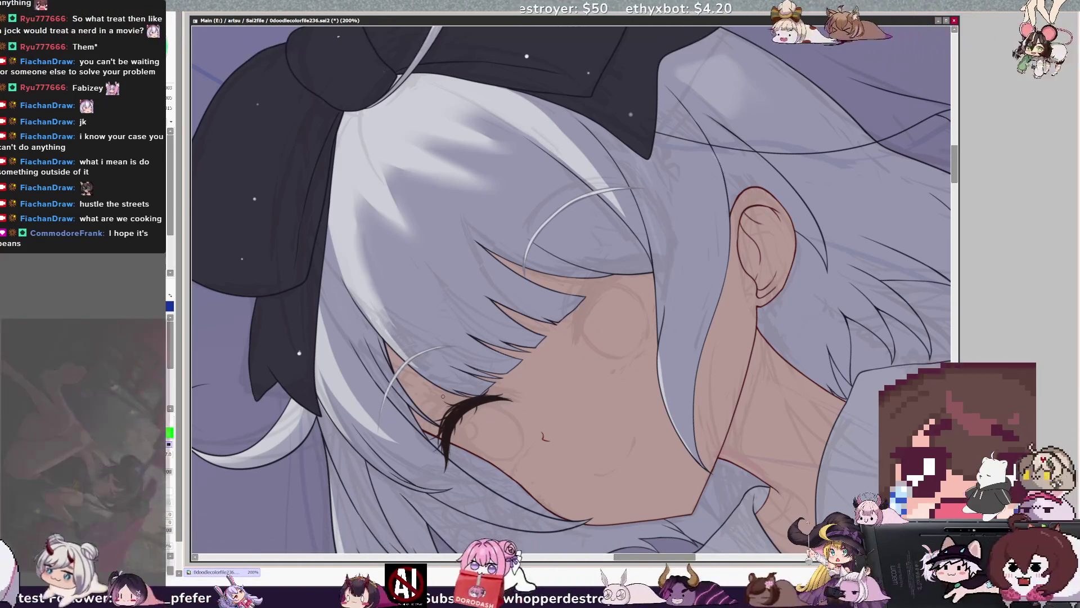
{"action": "key", "text": "Home"}
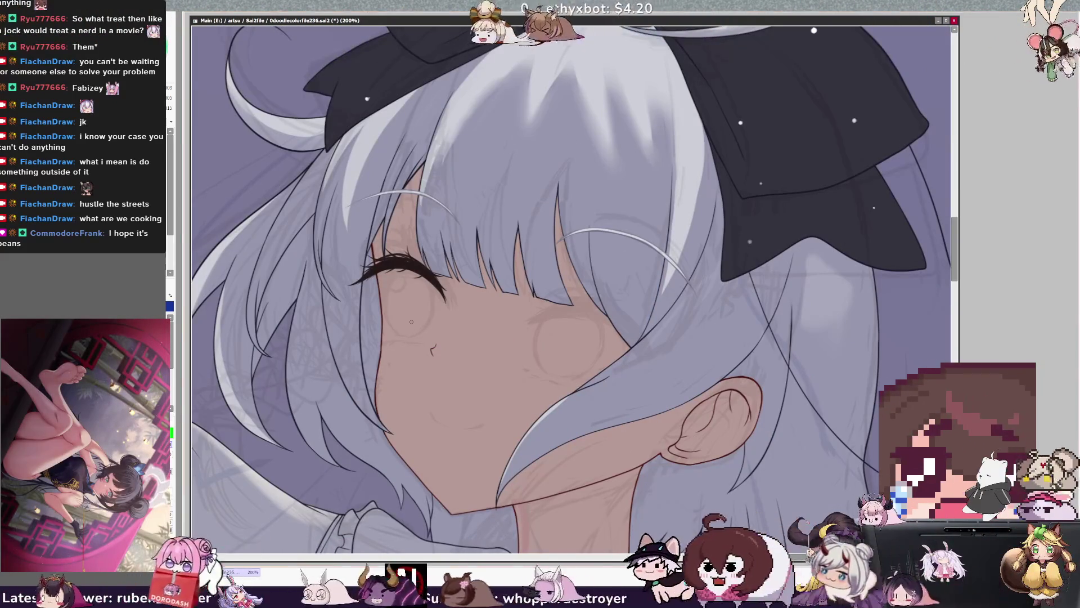
{"action": "key", "text": "bracketleft"}
{"action": "key", "text": "bracketleft"}
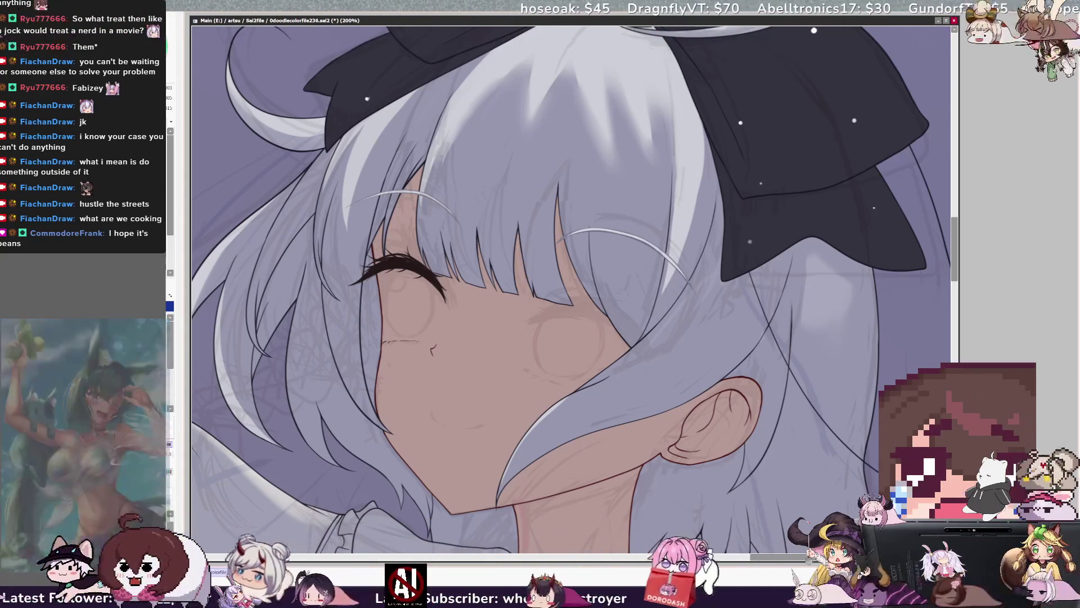
{"action": "key", "text": "Delete"}
{"action": "key", "text": "Delete"}
{"action": "key", "text": "Delete"}
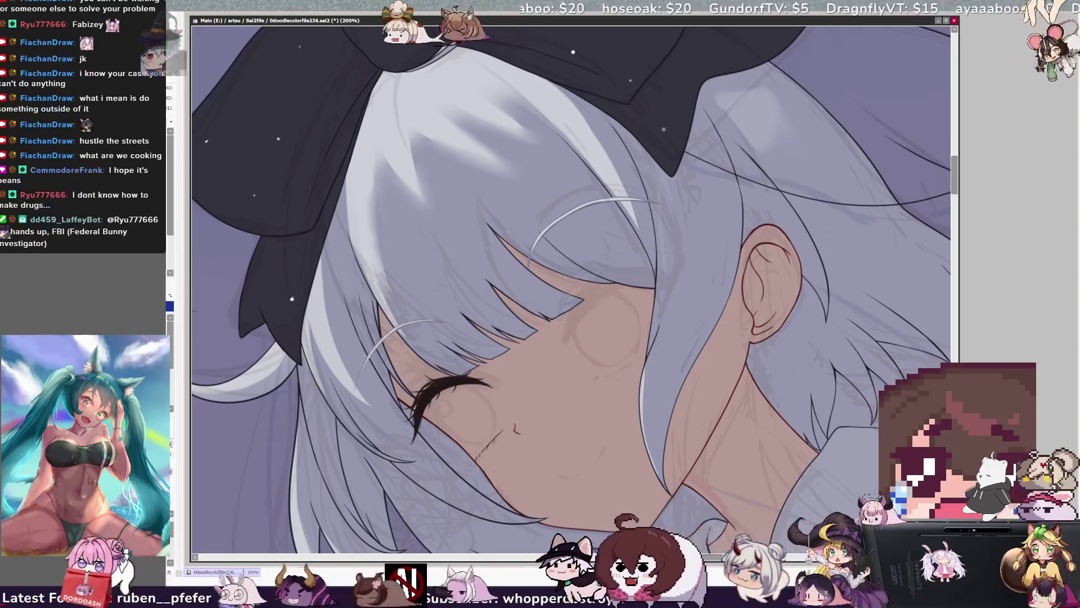
{"action": "key", "text": "ctrl+minus"}
{"action": "key", "text": "End"}
{"action": "key", "text": "End"}
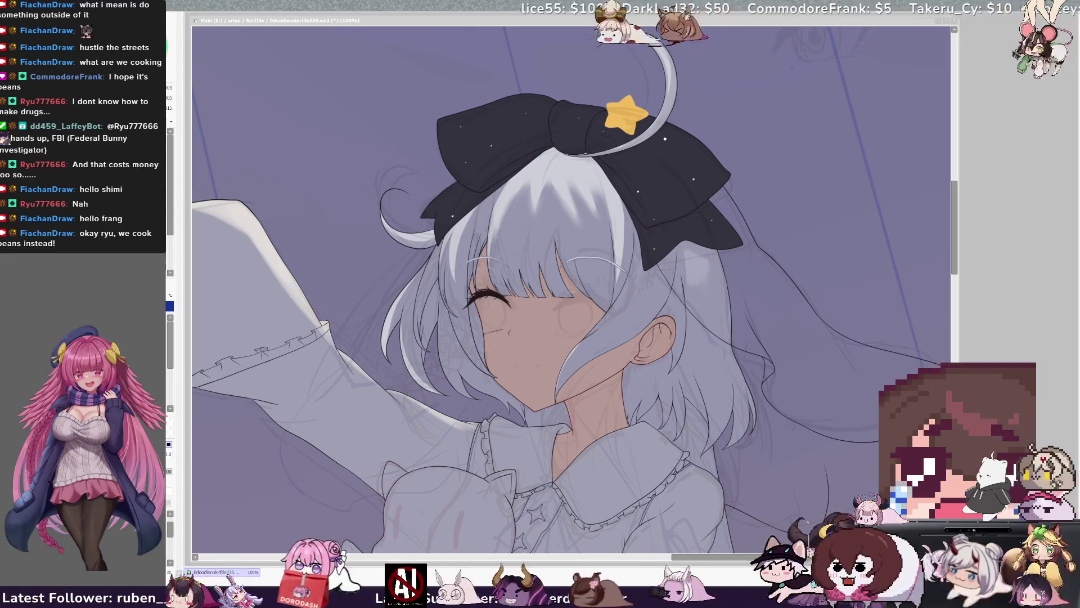
- Zoom out to 84% to see the full illustration, then zoom back to 200% on the face
{"action": "key", "text": "Page_Down"}
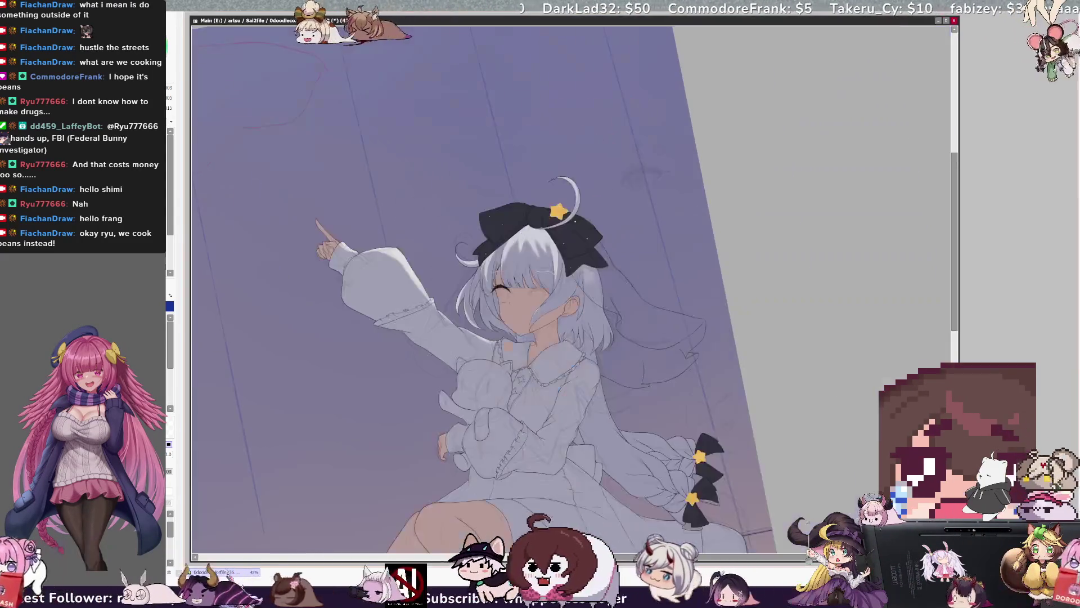
{"action": "key", "text": "Page_Up"}
{"action": "key", "text": "Page_Up"}
{"action": "key", "text": "Page_Up"}
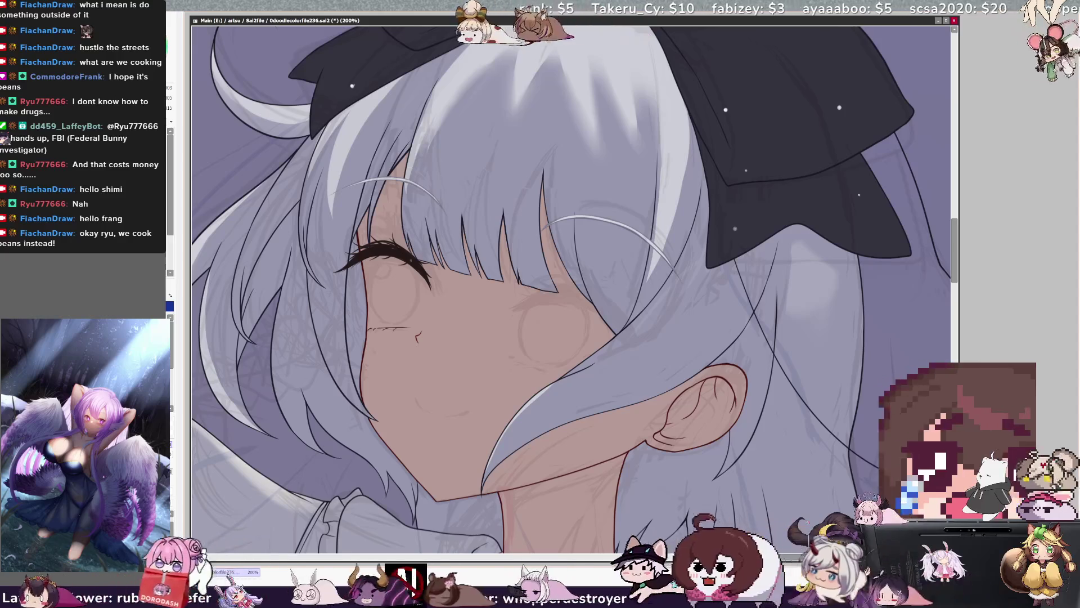
- Adjust the brush size from 3 to 4 and select the layer holding the eye drawing
{"action": "key", "text": "bracketleft"}
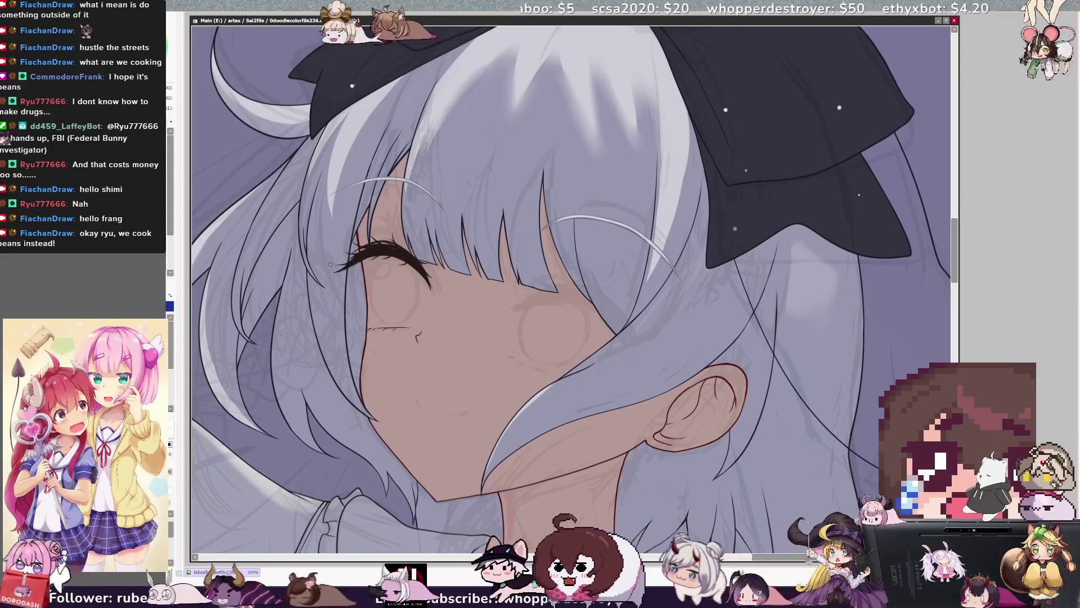
{"action": "key", "text": "bracketright"}
{"action": "key", "text": "bracketright"}
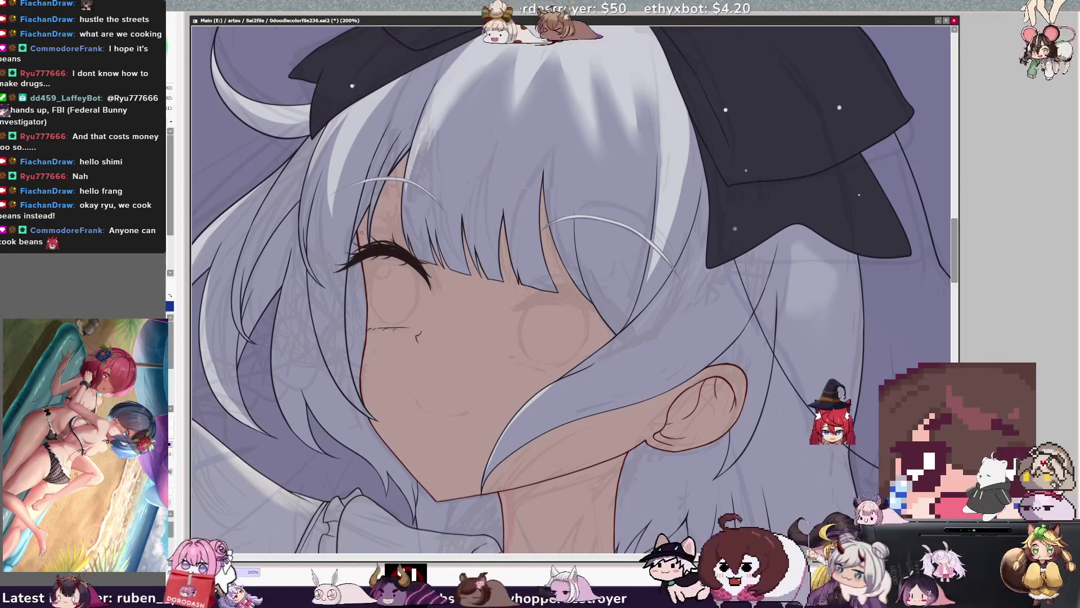
{"action": "key", "text": "bracketright"}
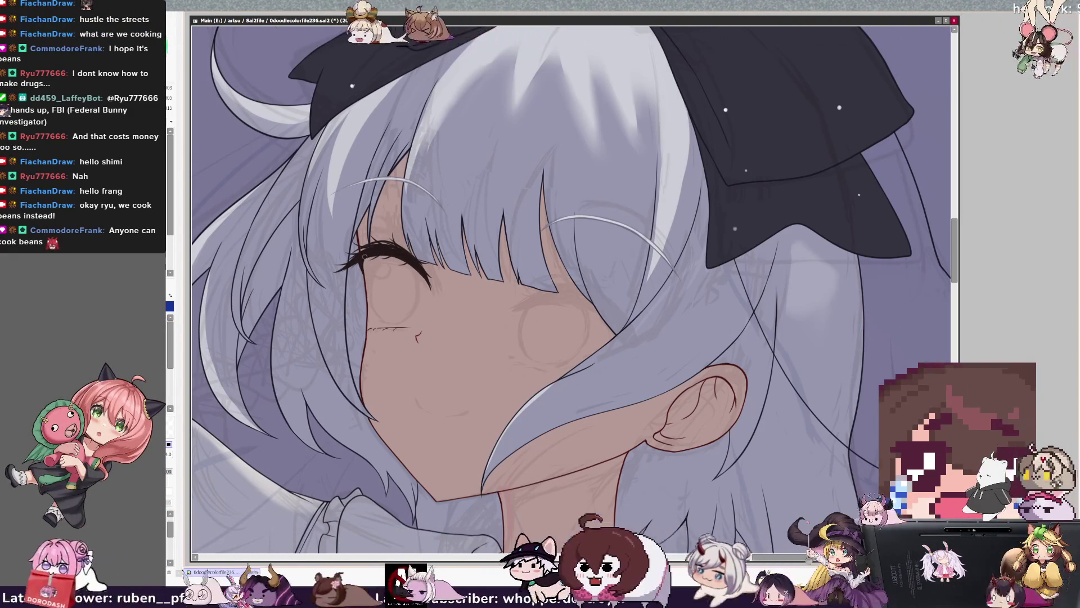
{"action": "left_click", "coordinate": [369, 253], "text": "ctrl+shift"}
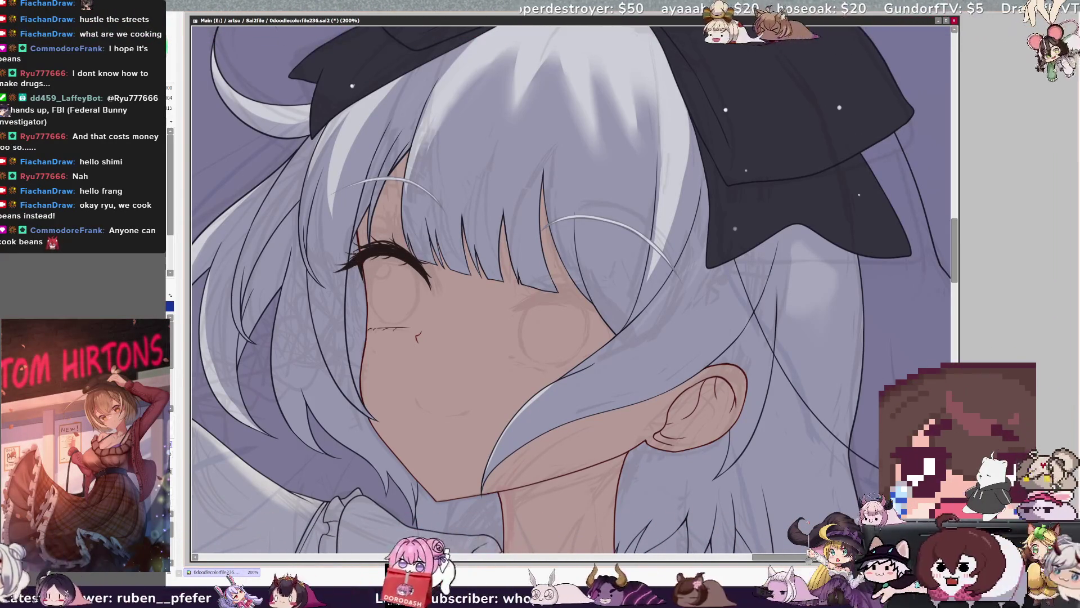
- Check the face in a mirrored view, then return to the unmirrored full figure
{"action": "key", "text": "h"}
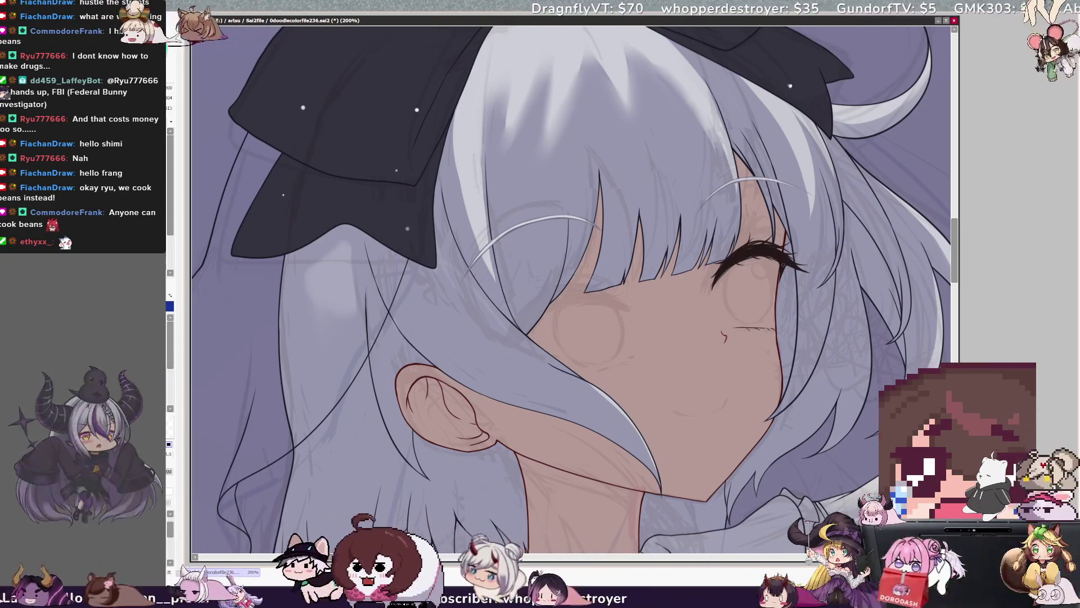
{"action": "key", "text": "h"}
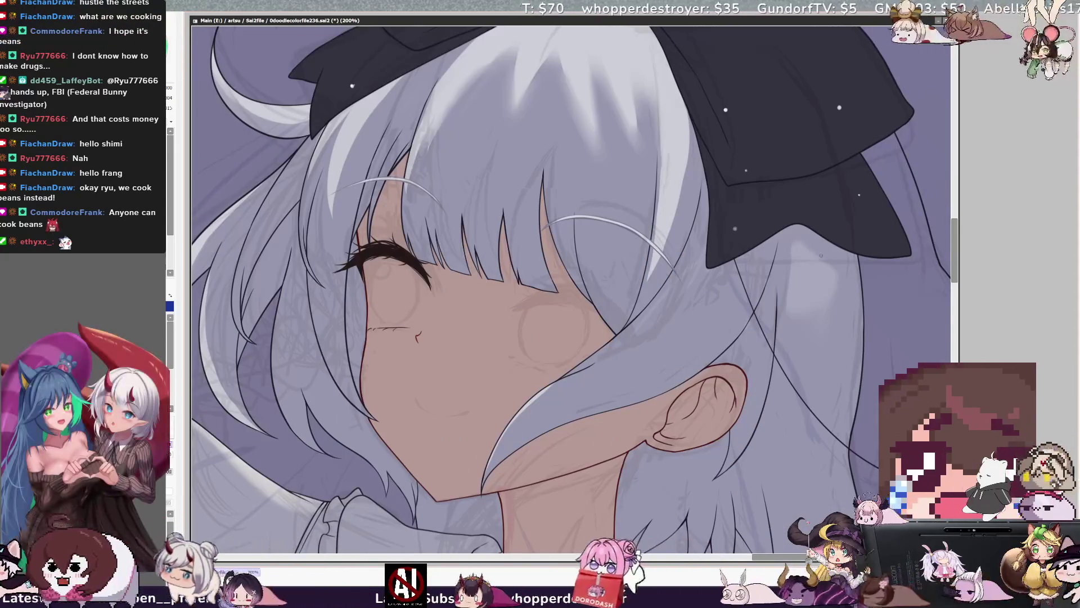
{"action": "scroll", "coordinate": [475, 236], "scroll_direction": "down", "scroll_amount": 5}
{"action": "key", "text": "h"}
{"action": "scroll", "coordinate": [474, 237], "scroll_direction": "up", "scroll_amount": 3}
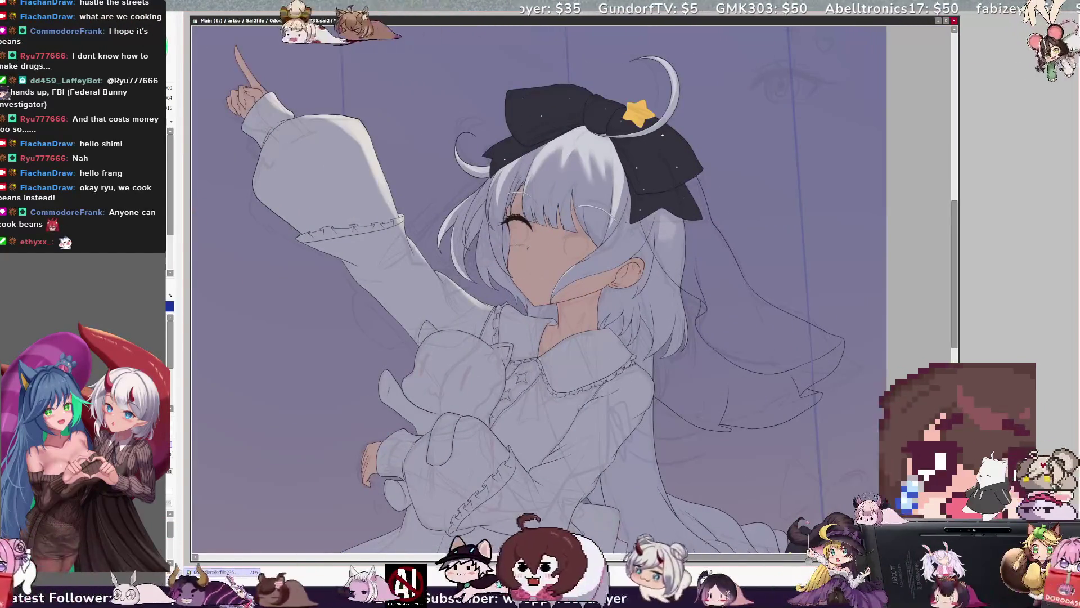
{"action": "scroll", "coordinate": [619, 221], "scroll_direction": "up", "scroll_amount": 1}
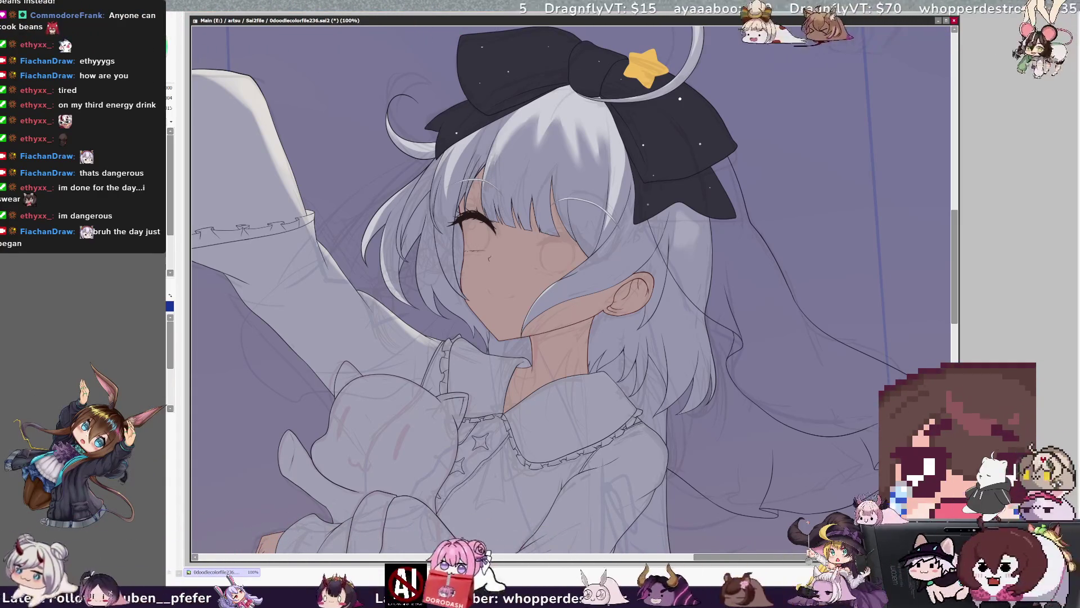
- Move the copied closed eye onto the other eye area and rotate it into place
{"action": "left_click_drag", "start_coordinate": [462, 219], "coordinate": [566, 246]}
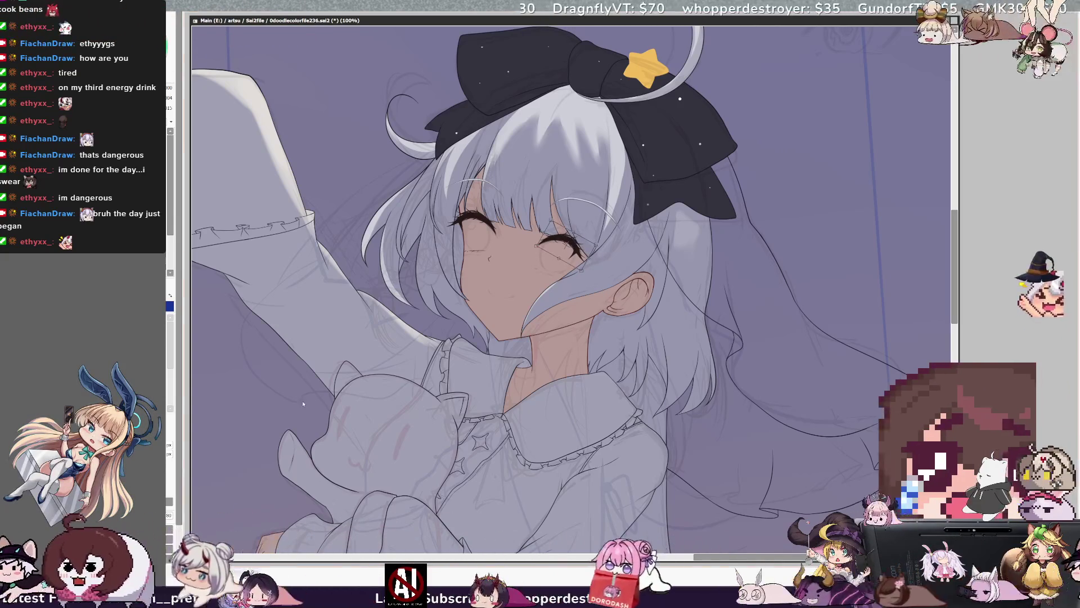
{"action": "left_click_drag", "start_coordinate": [595, 270], "coordinate": [601, 272]}
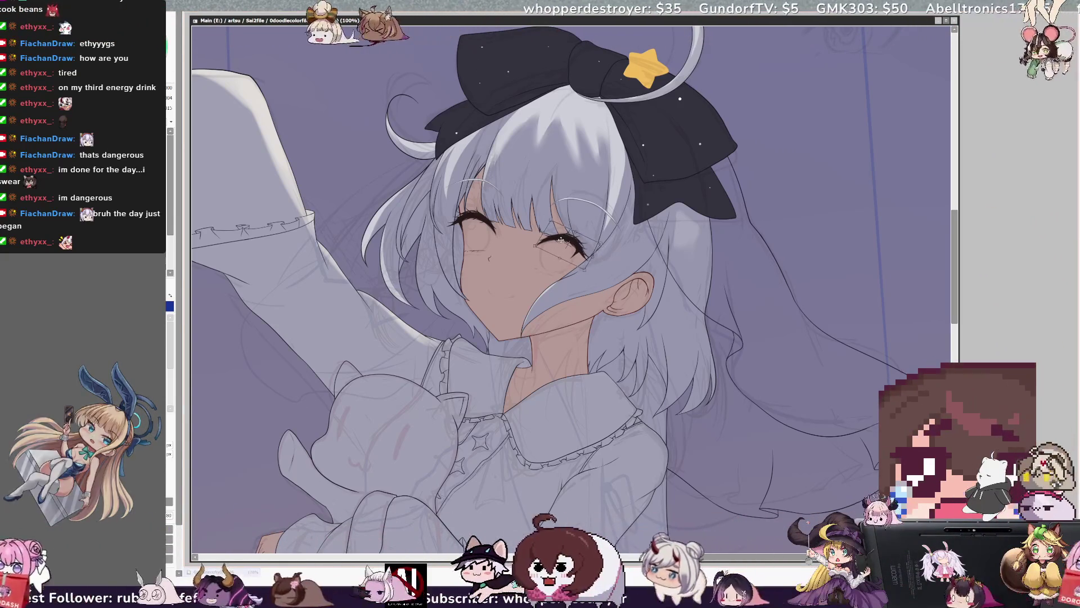
{"action": "left_click_drag", "start_coordinate": [549, 223], "coordinate": [548, 238]}
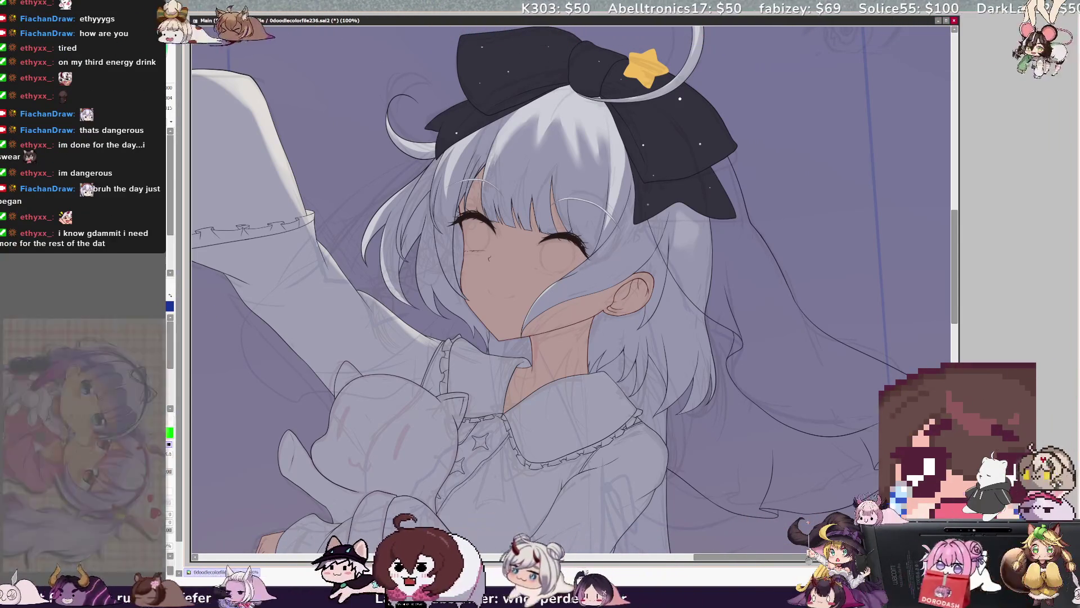
- Flip the canvas horizontally back and forth to check the two eyes' symmetry
{"action": "key", "text": "h"}
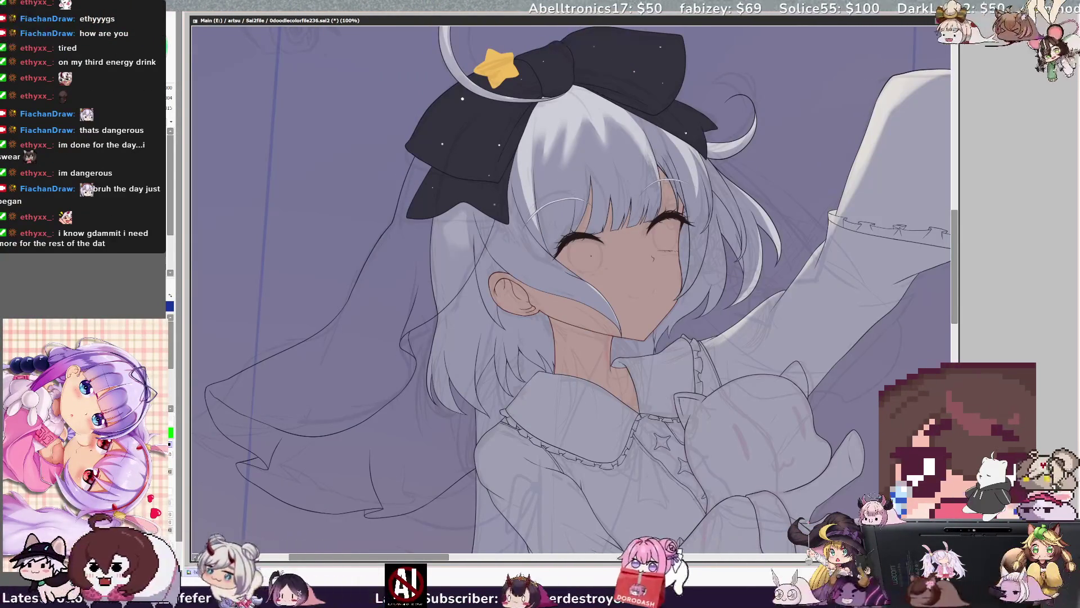
{"action": "key", "text": "h"}
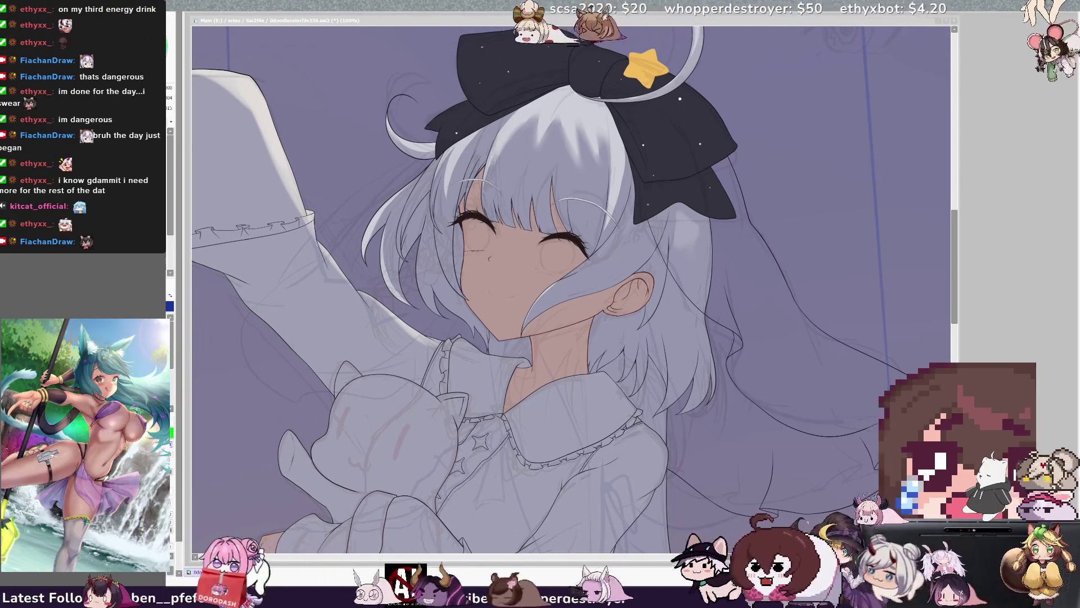
{"action": "key", "text": "h"}
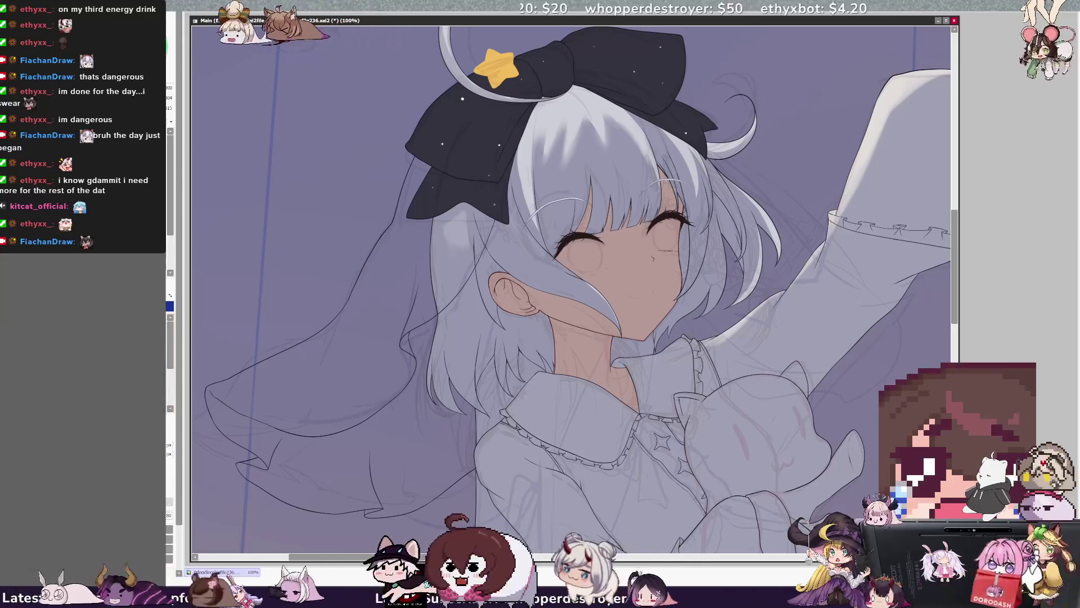
- Nudge the copied eye slightly left, compare with mirrored views, and zoom to 300%
{"action": "scroll", "coordinate": [572, 282], "scroll_direction": "right", "scroll_amount": 5}
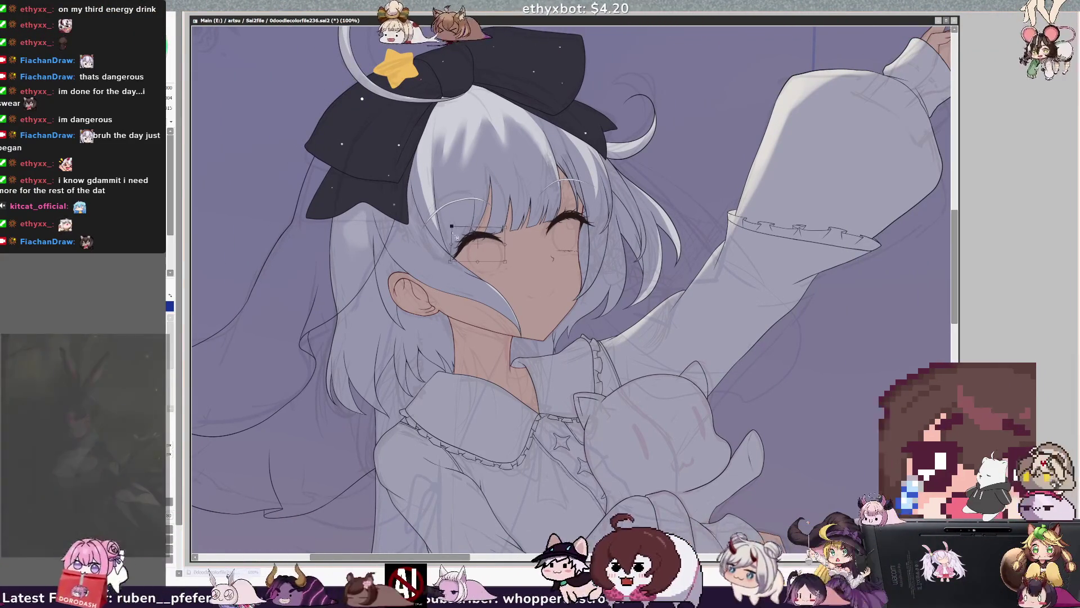
{"action": "left_click_drag", "start_coordinate": [451, 228], "coordinate": [453, 241]}
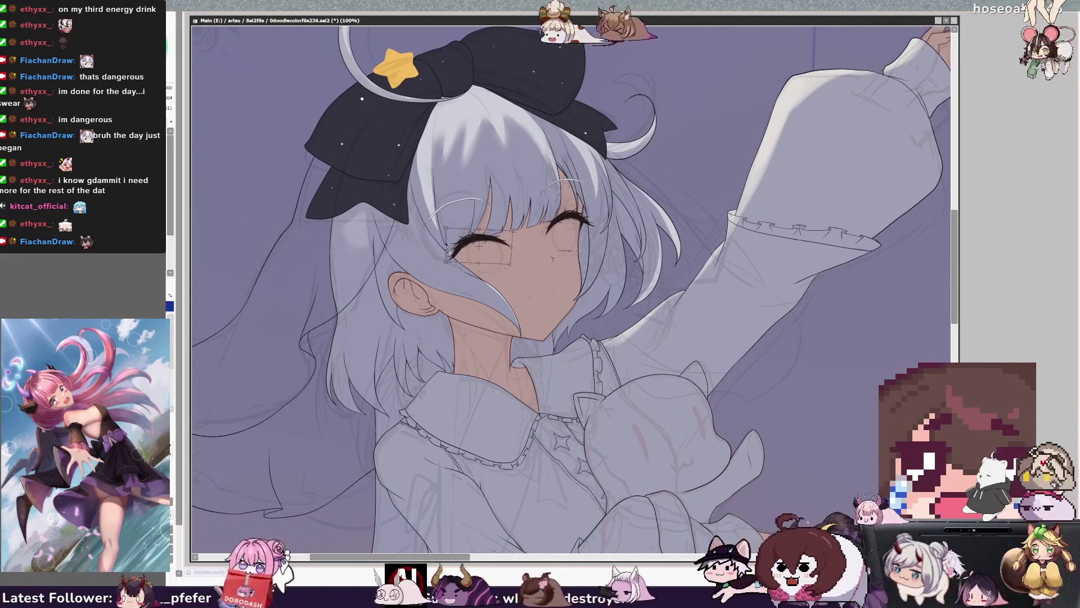
{"action": "key", "text": "h"}
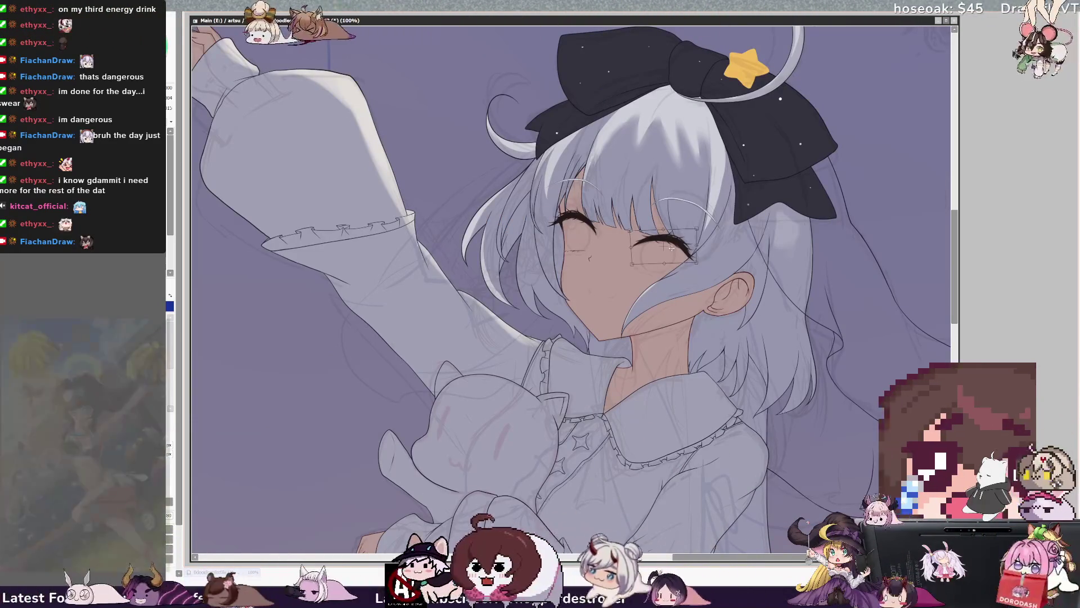
{"action": "key", "text": "h"}
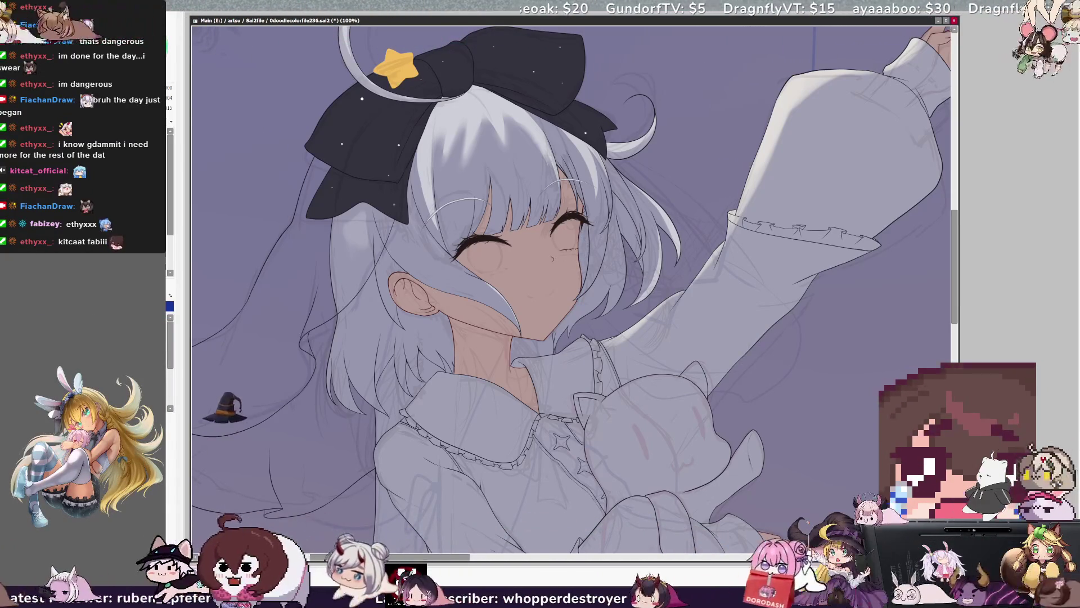
{"action": "key", "text": "h"}
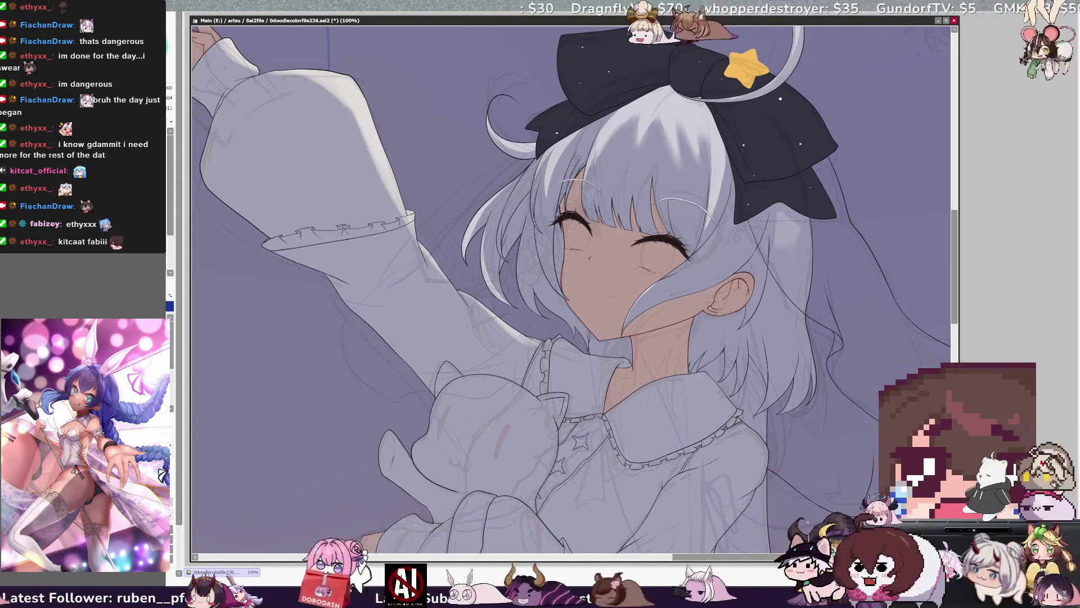
{"action": "scroll", "coordinate": [636, 284], "scroll_direction": "up", "scroll_amount": 3}
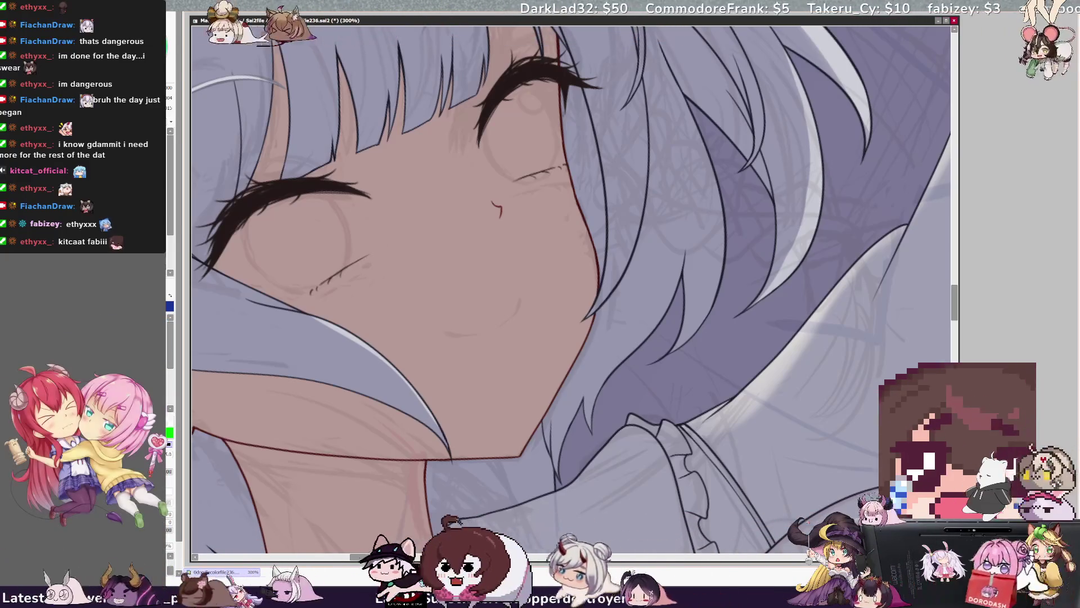
- At 300%, touch up the eyelash with a fine black stroke, then zoom out to 100%
{"action": "left_click_drag", "start_coordinate": [311, 291], "coordinate": [441, 286]}
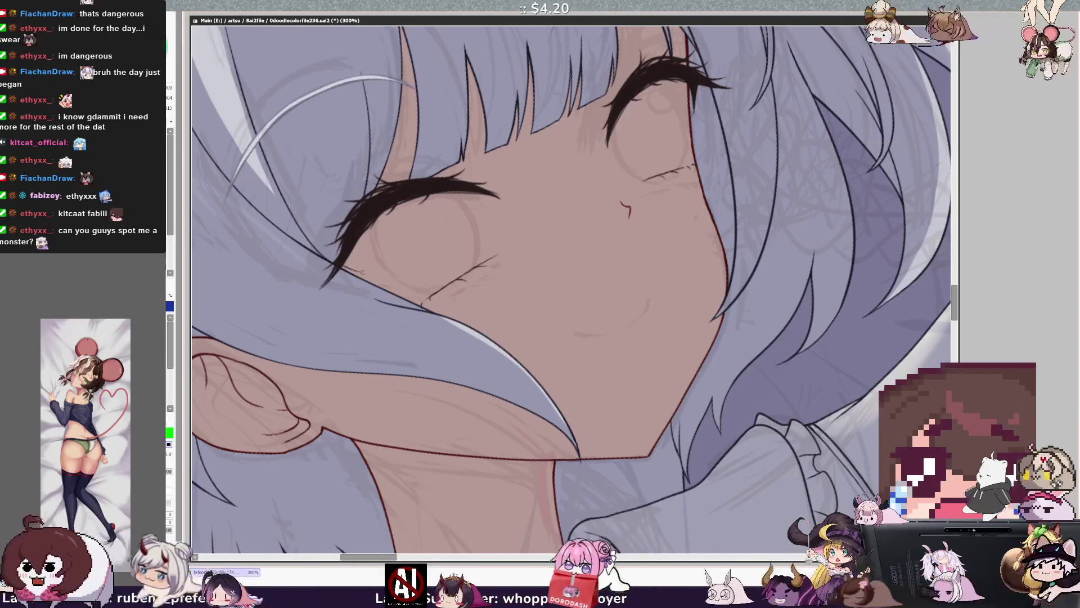
{"action": "key", "text": "h"}
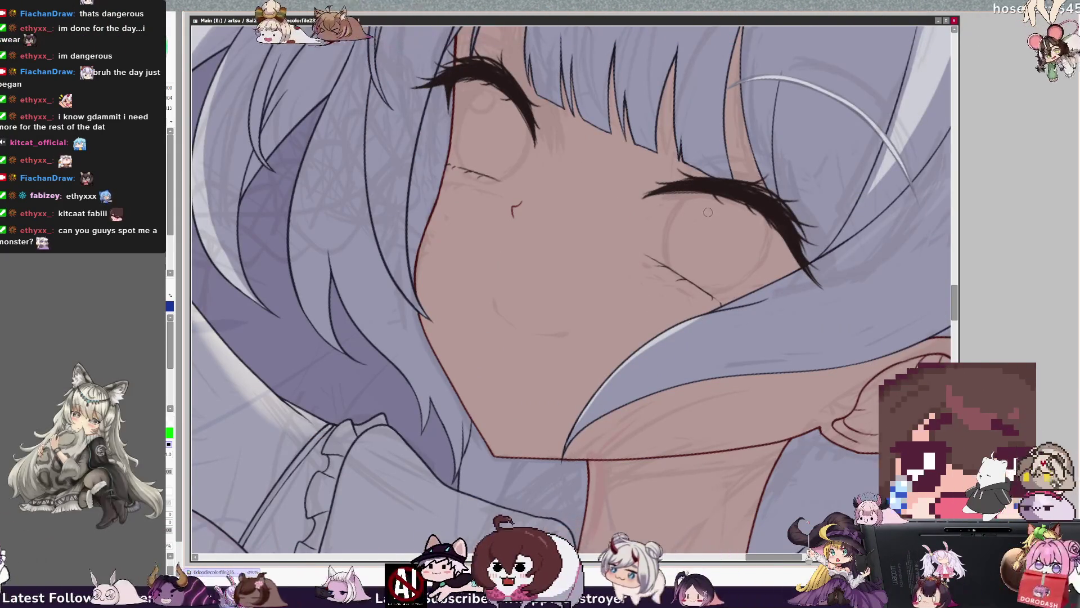
{"action": "key", "text": "h"}
{"action": "key", "text": "bracketleft"}
{"action": "left_click_drag", "start_coordinate": [385, 234], "coordinate": [381, 237]}
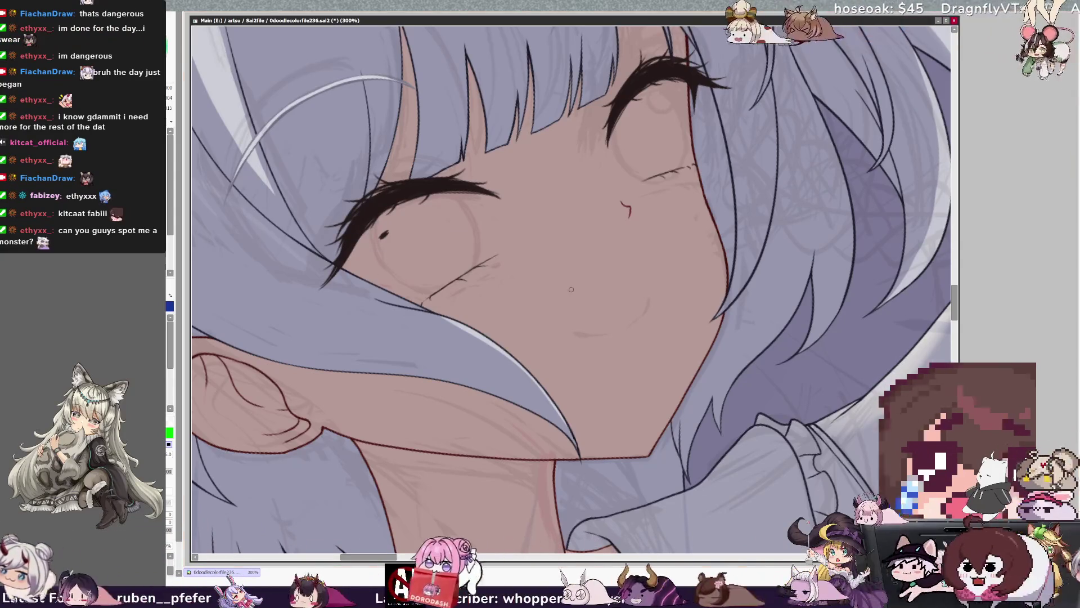
{"action": "key", "text": "x"}
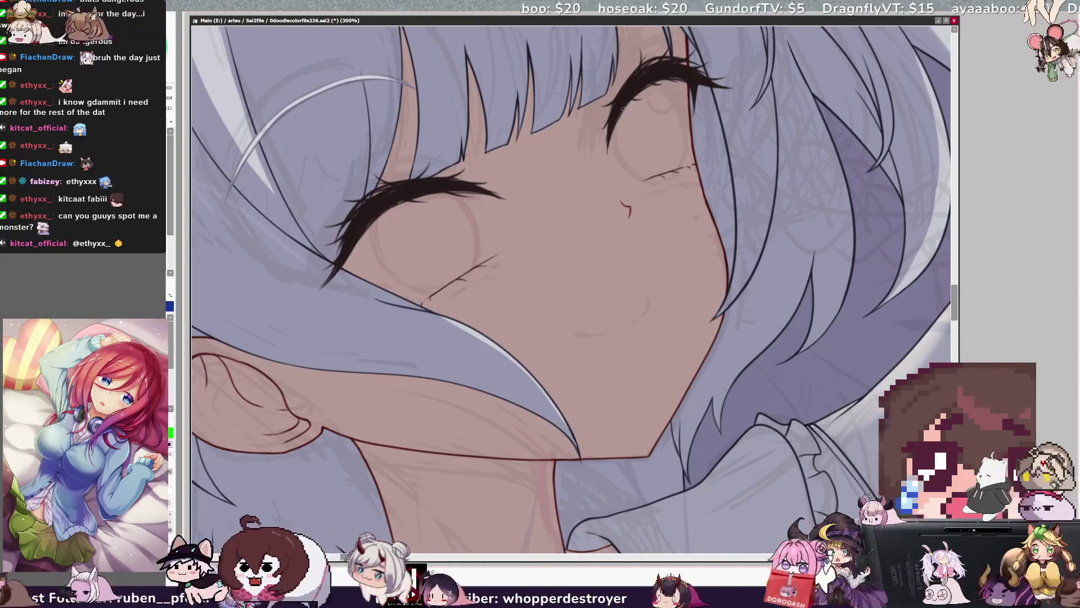
{"action": "key", "text": "ctrl+0"}
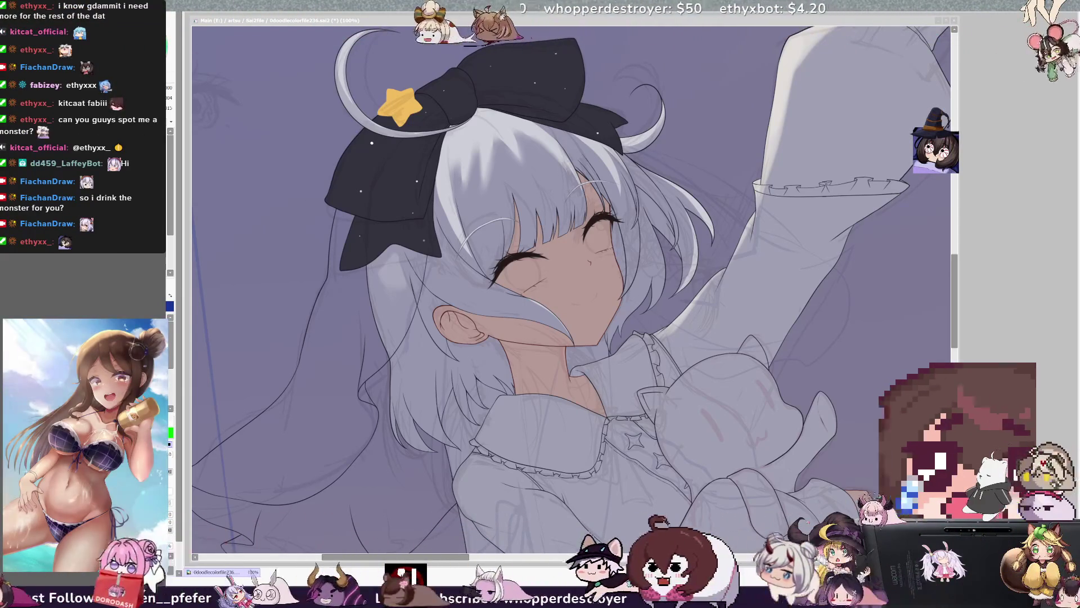
- Rotate the view slightly clockwise and mirror the canvas to check the face and pose
{"action": "key", "text": "End"}
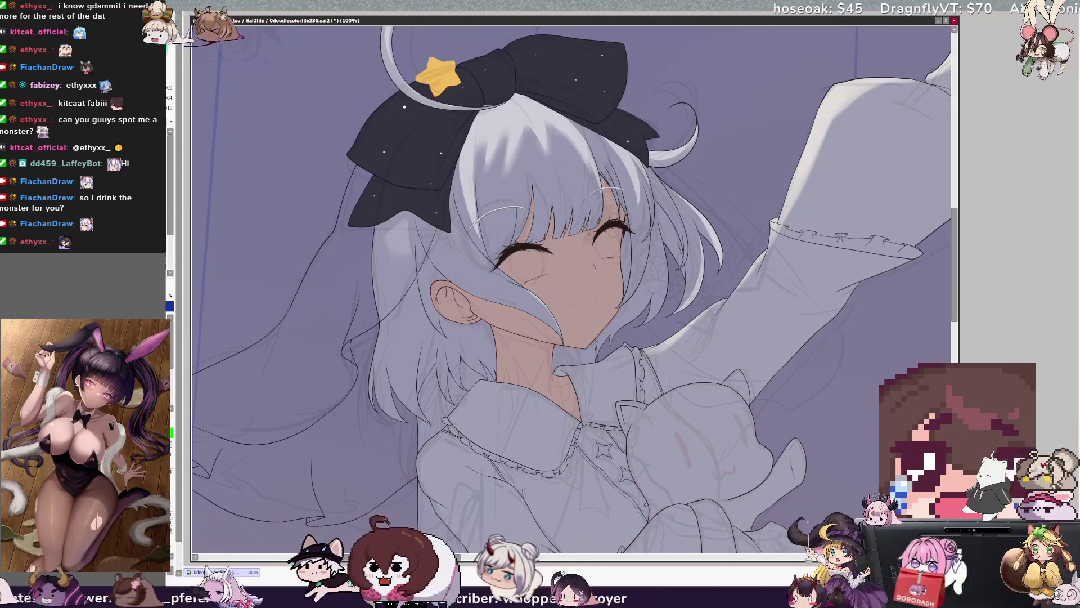
{"action": "key", "text": "bracketright"}
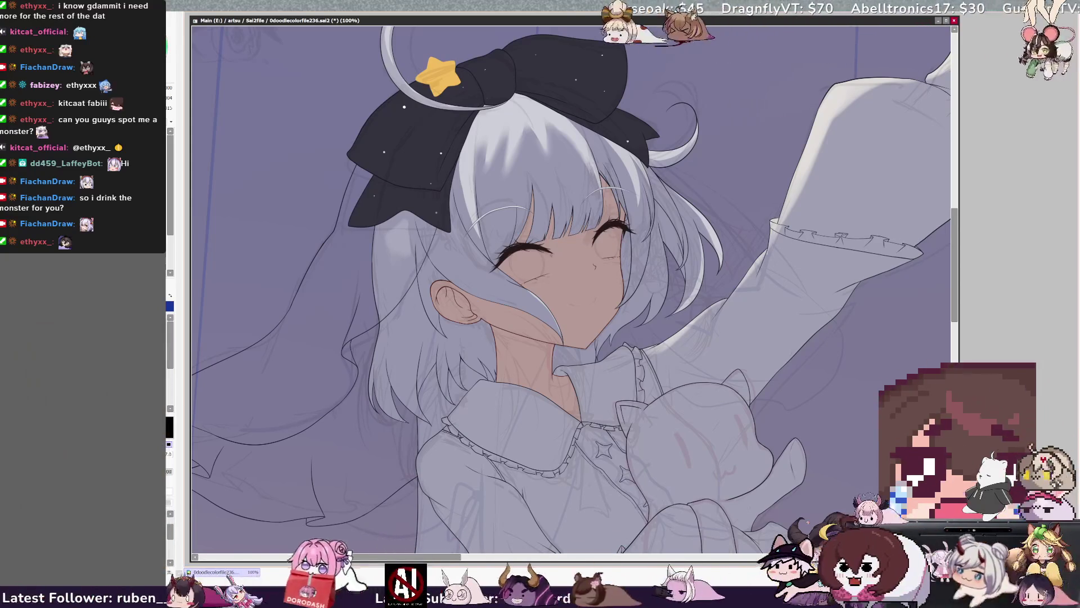
{"action": "key", "text": "bracketright"}
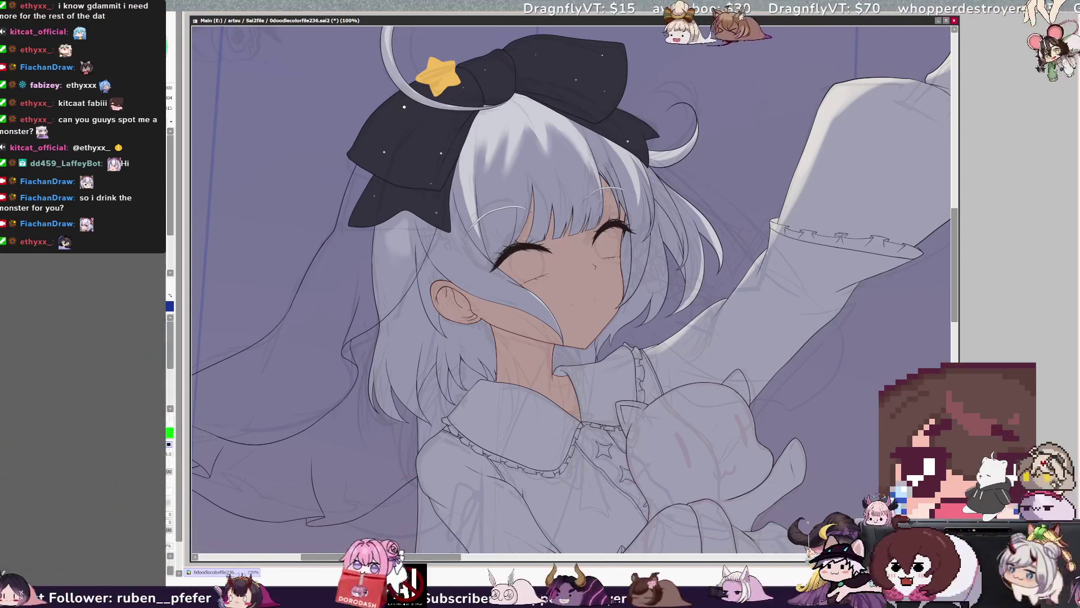
{"action": "key", "text": "h"}
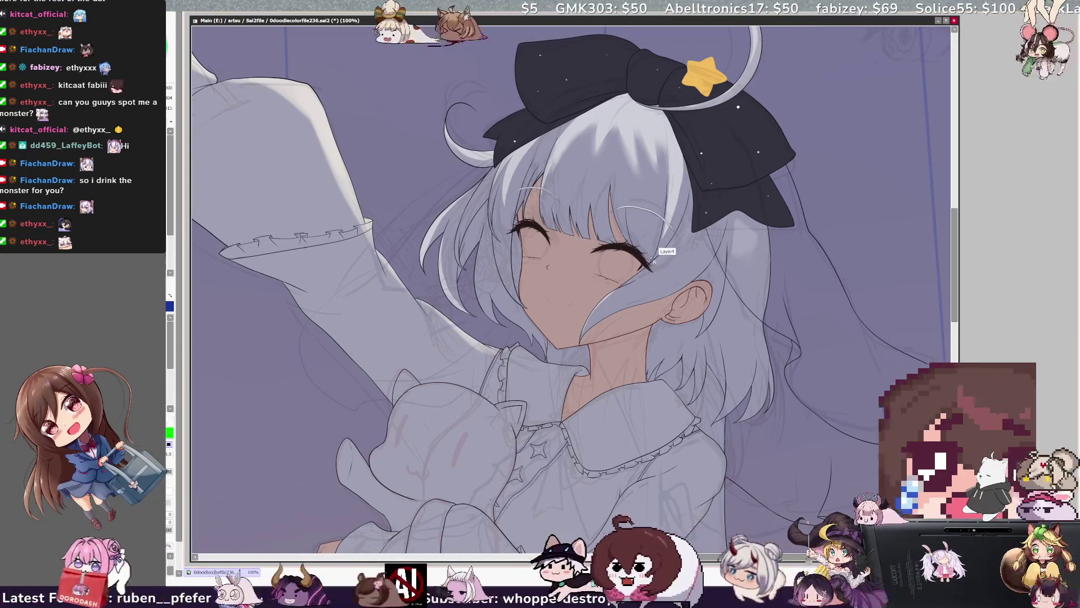
{"action": "key", "text": "h"}
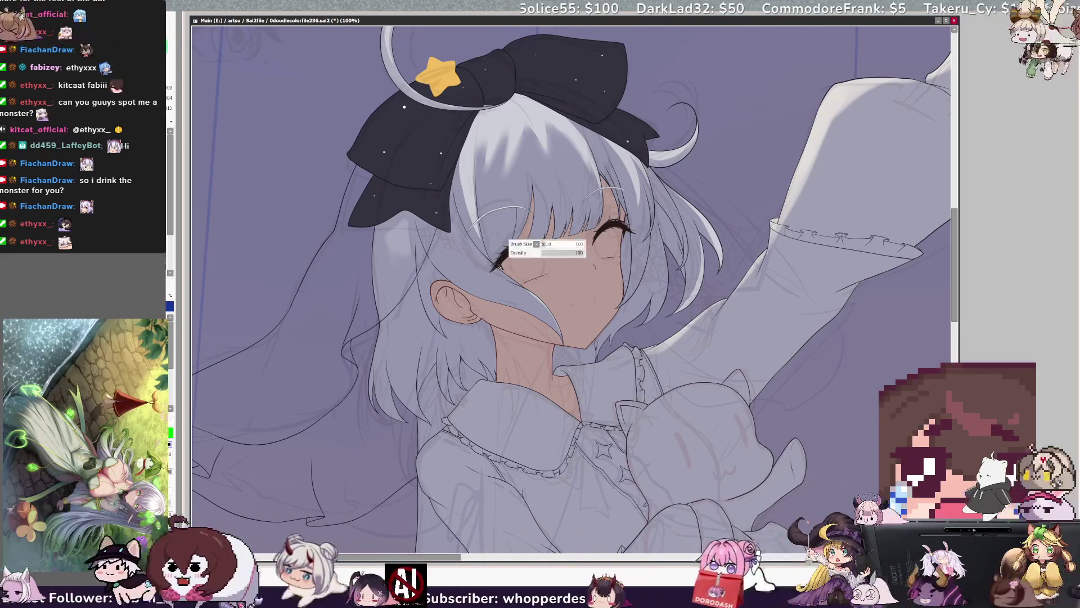
- Mirror the canvas again and set the brush size to 11
{"action": "key", "text": "ctrl+alt"}
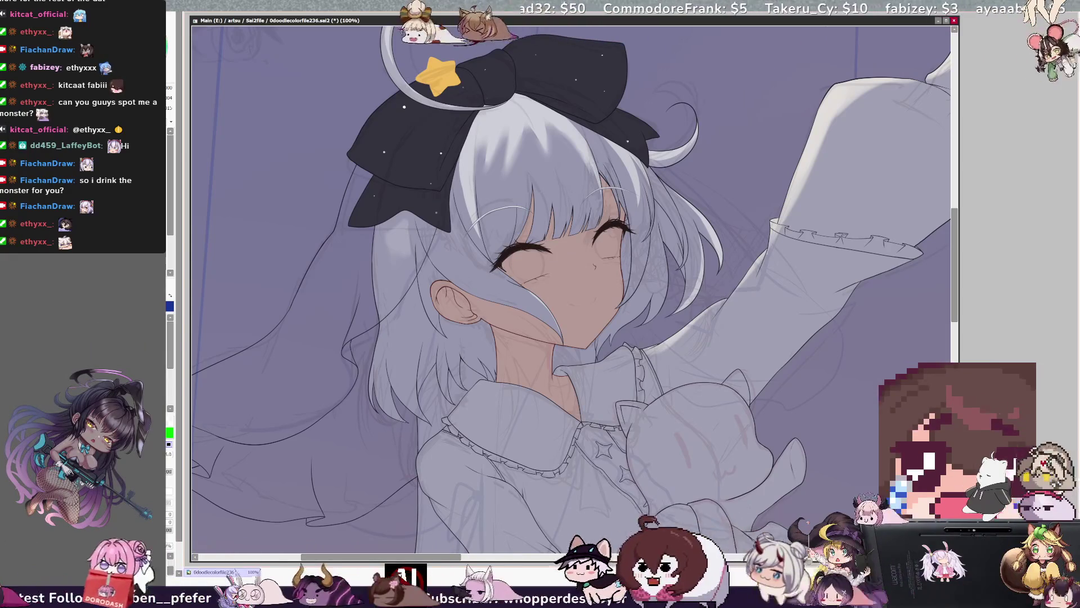
{"action": "key", "text": "ctrl+alt"}
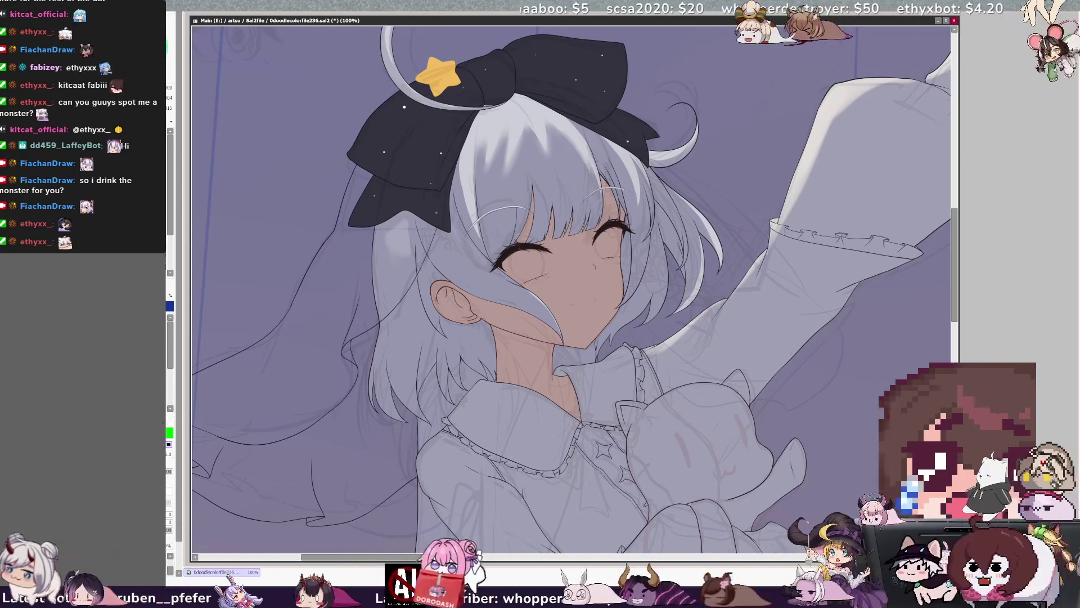
{"action": "key", "text": "h"}
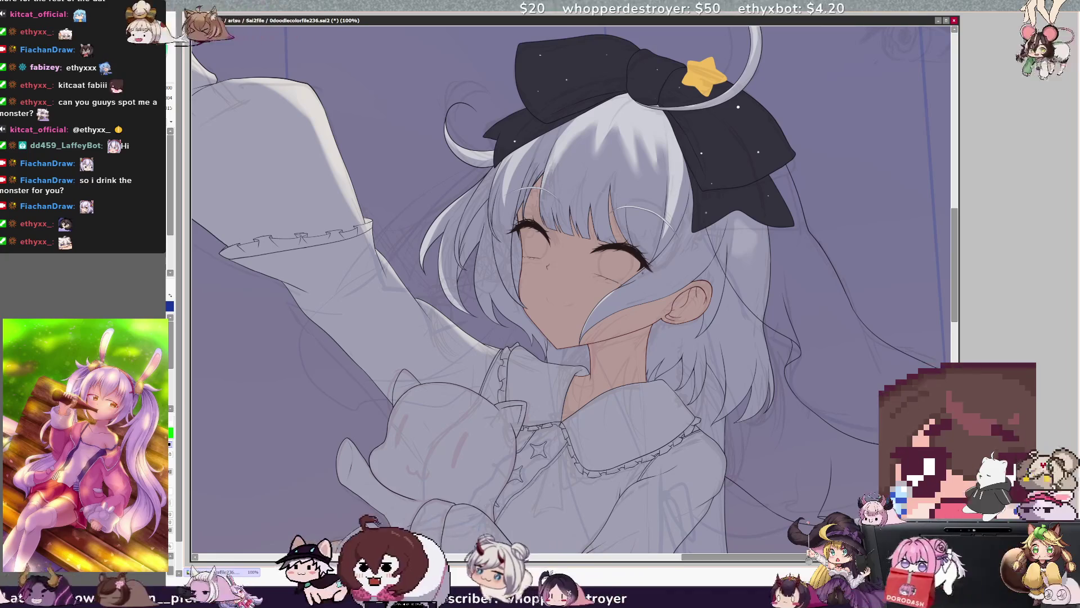
{"action": "key", "text": "bracketleft"}
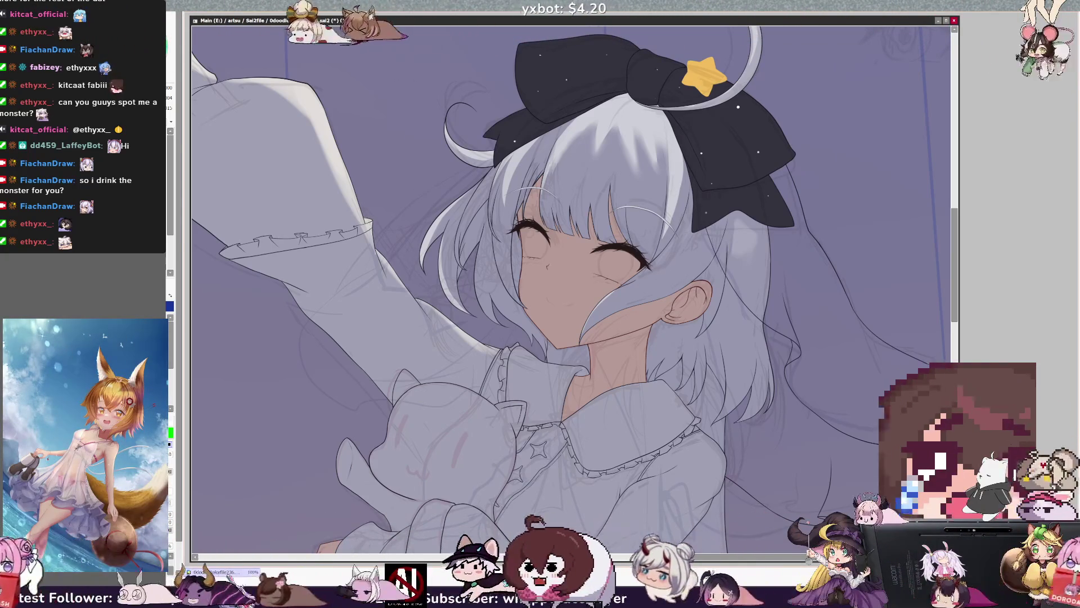
{"action": "key", "text": "bracketleft"}
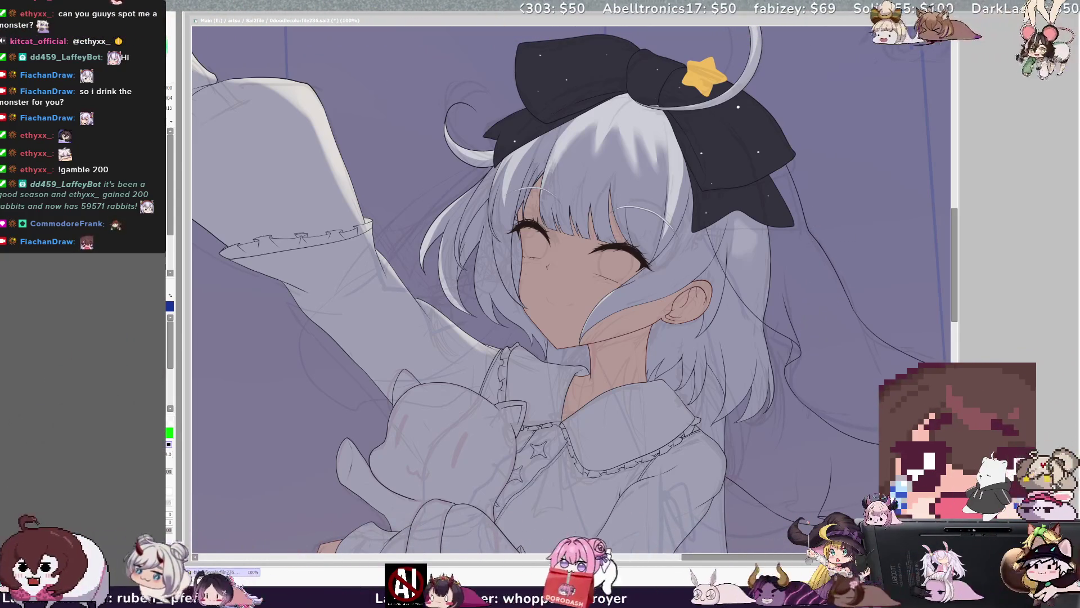
{"action": "left_click_drag", "start_coordinate": [701, 559], "coordinate": [705, 559]}
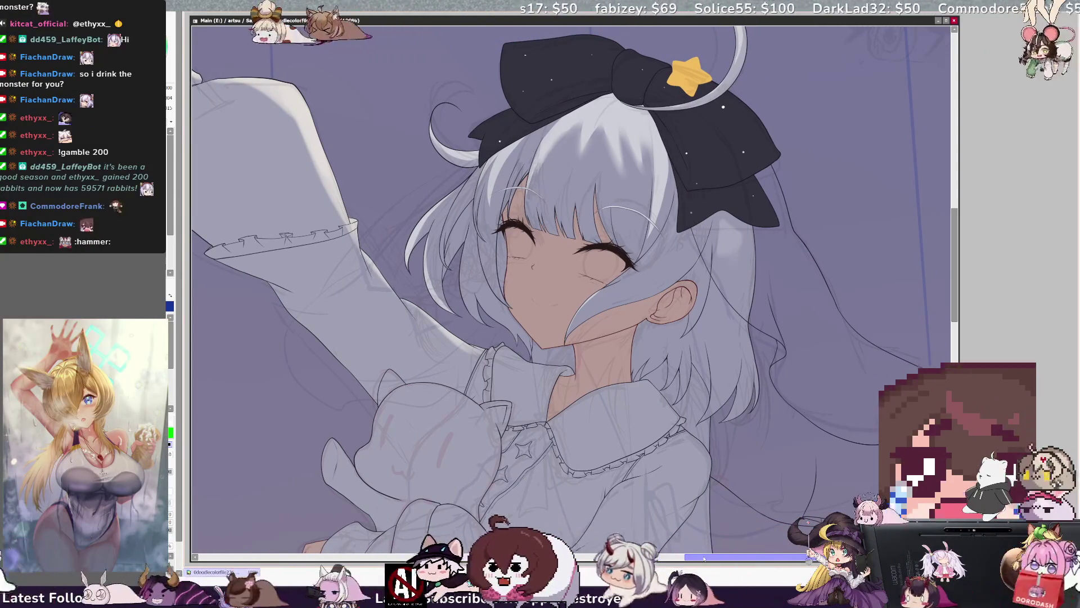
{"action": "scroll", "coordinate": [952, 272], "scroll_direction": "down", "scroll_amount": 2}
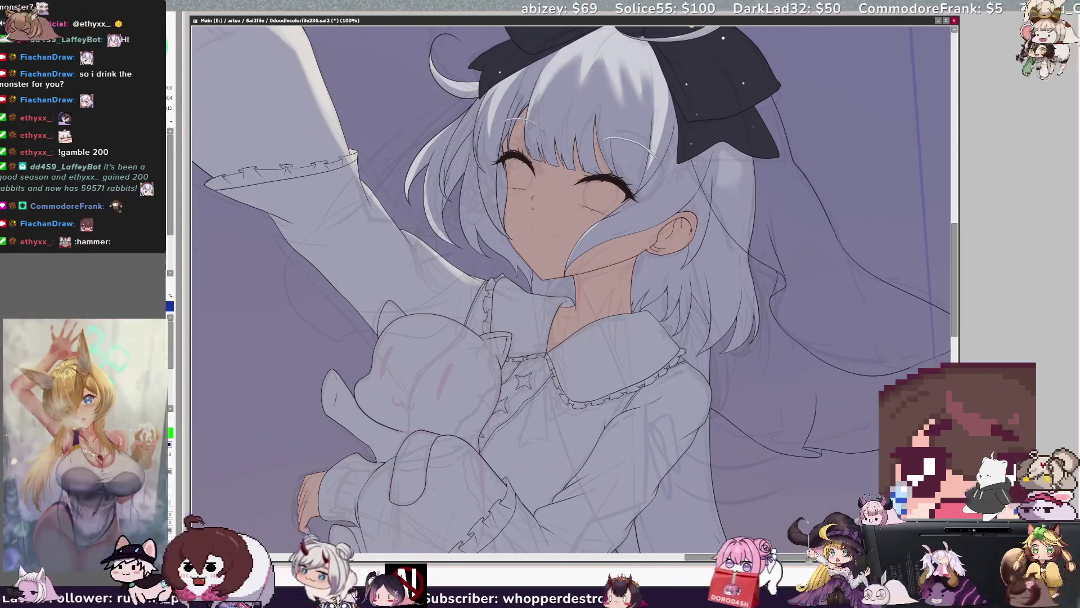
{"action": "key", "text": "ctrl+plus"}
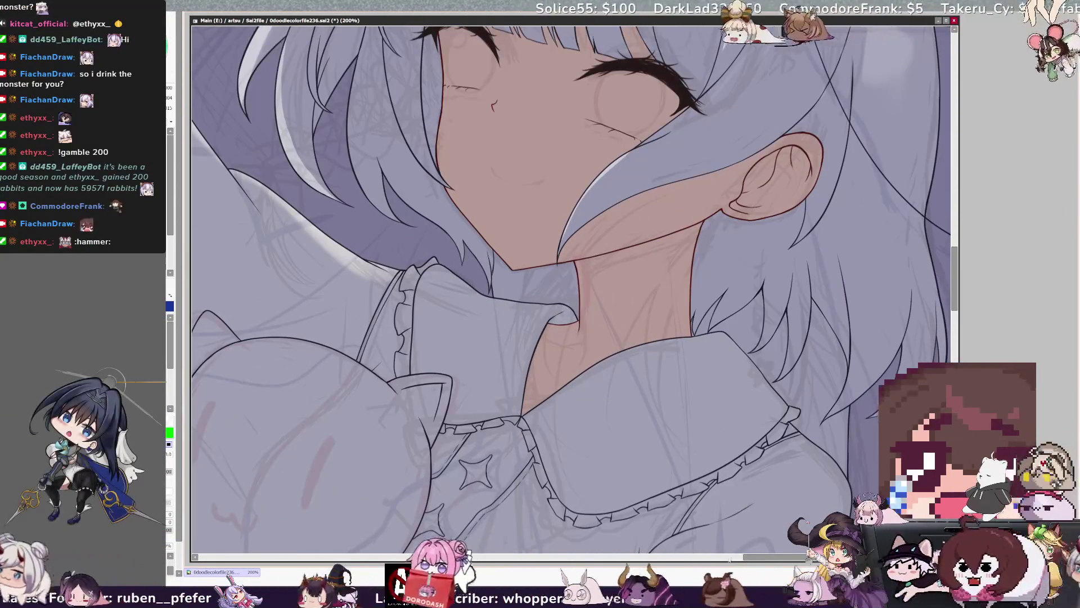
{"action": "scroll", "coordinate": [571, 289], "scroll_direction": "right", "scroll_amount": 5}
{"action": "left_click", "coordinate": [569, 314], "text": "alt"}
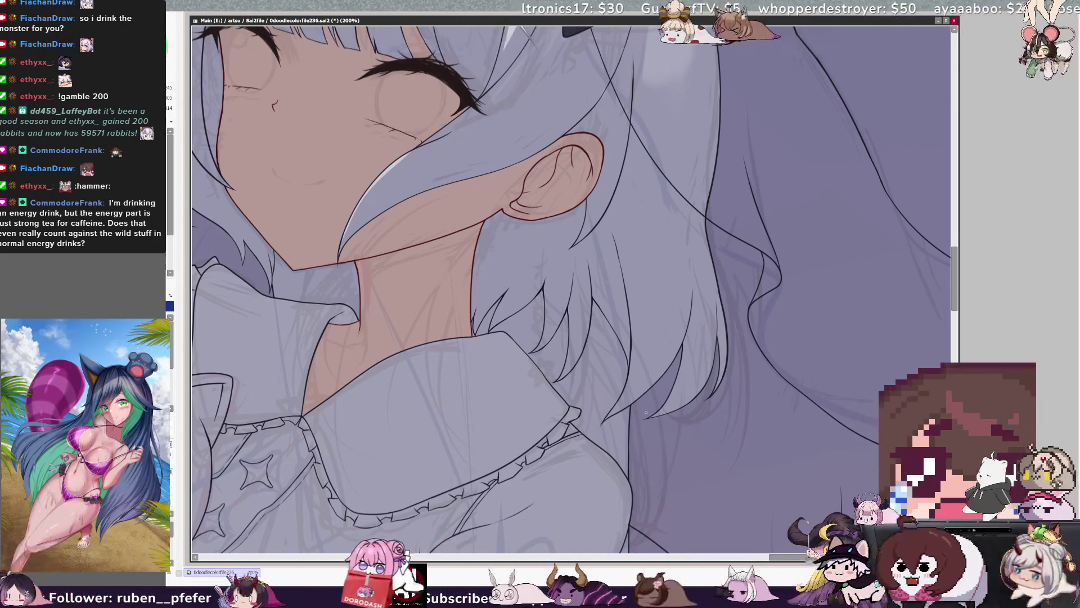
{"action": "scroll", "coordinate": [472, 247], "scroll_direction": "down", "scroll_amount": 4}
{"action": "scroll", "coordinate": [400, 219], "scroll_direction": "up", "scroll_amount": 2}
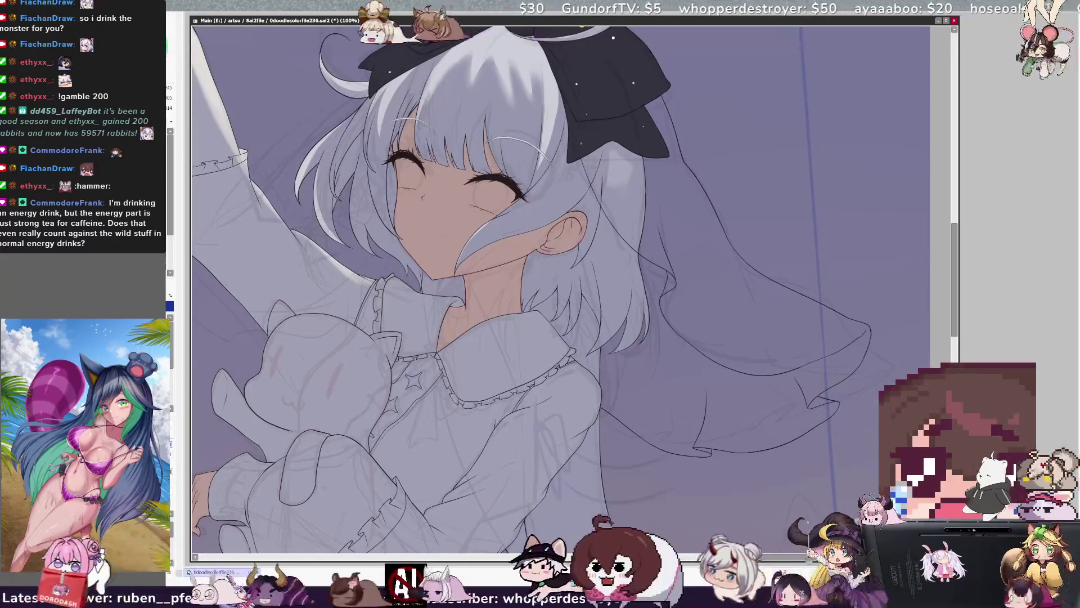
{"action": "left_click_drag", "start_coordinate": [506, 281], "coordinate": [635, 346]}
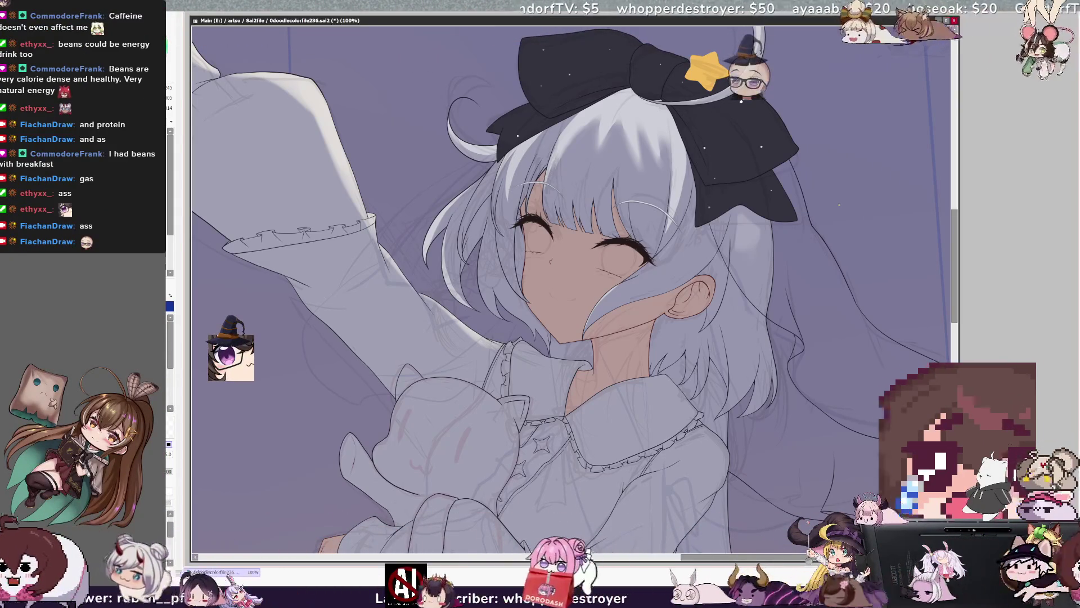
{"action": "key", "text": "h"}
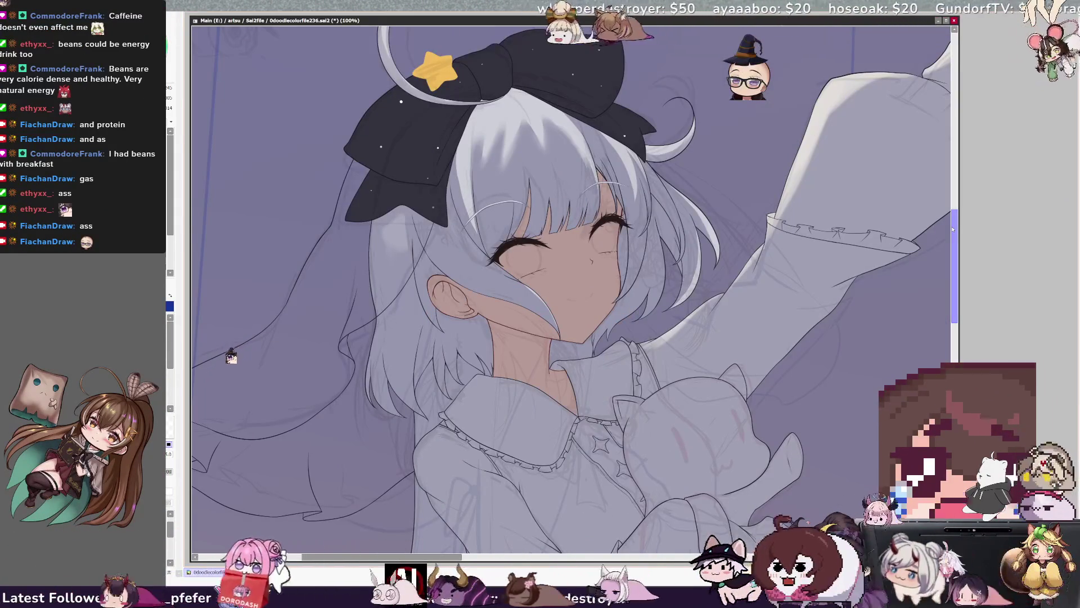
{"action": "key", "text": "h"}
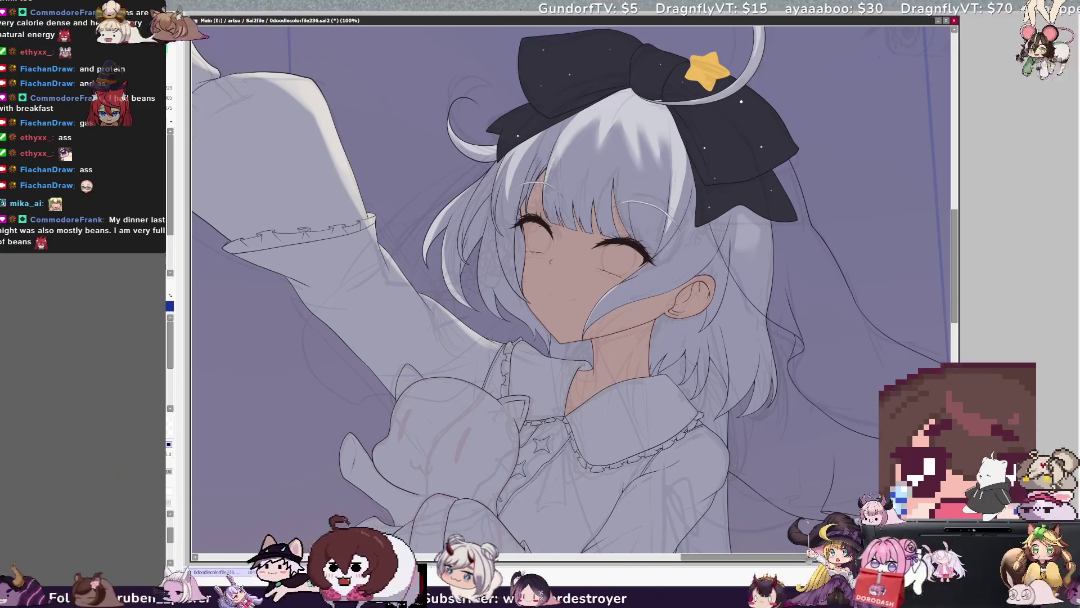
- At 150%, test a pale green tint on the left eye twice, undoing each attempt
{"action": "key", "text": "ctrl+plus"}
{"action": "left_click_drag", "start_coordinate": [563, 281], "coordinate": [478, 349]}
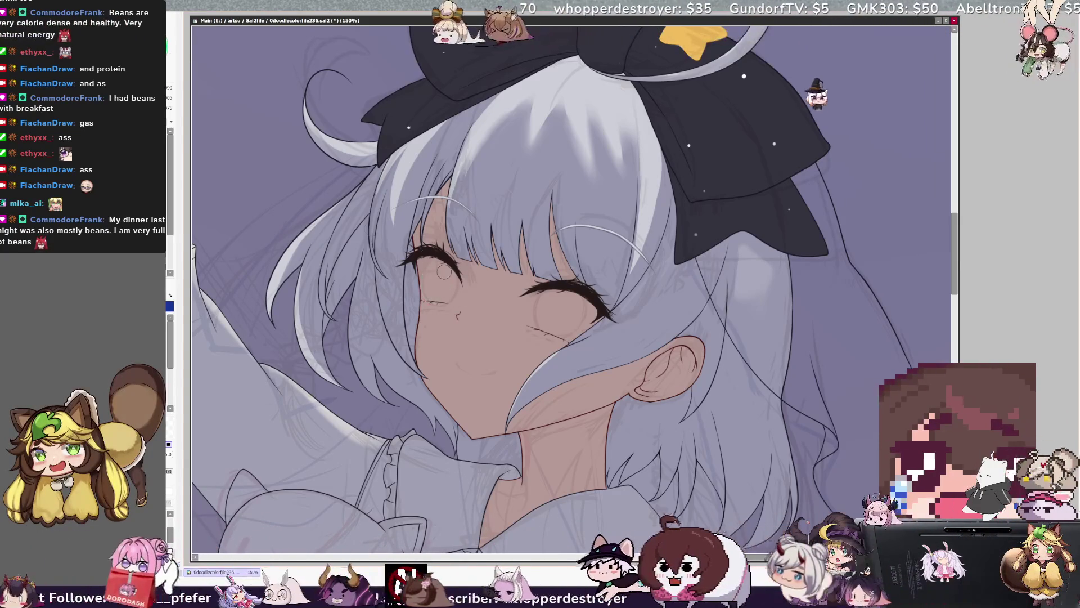
{"action": "left_click_drag", "start_coordinate": [432, 273], "coordinate": [428, 285]}
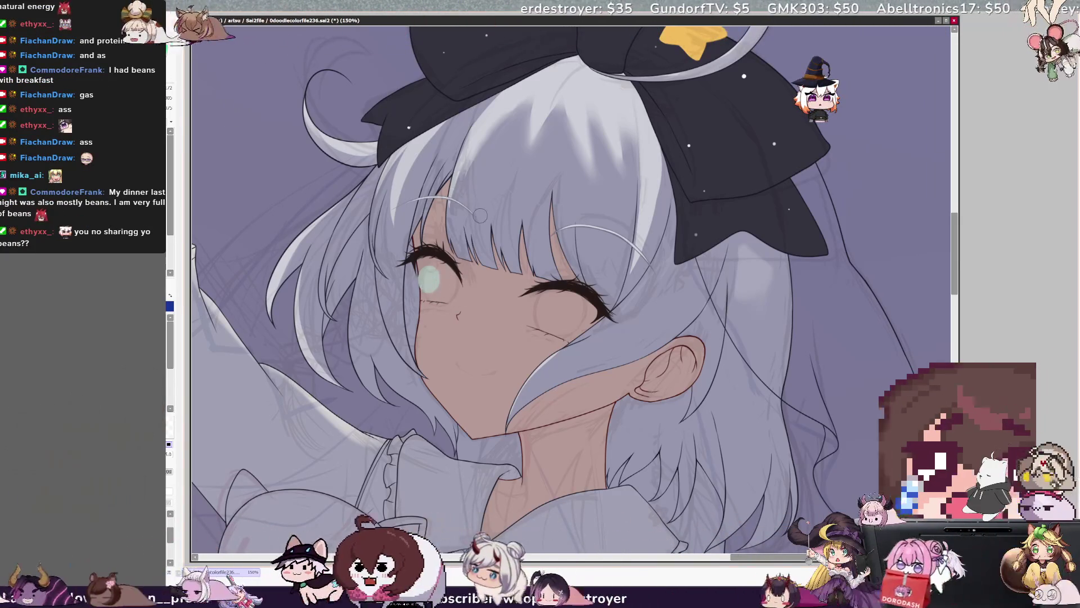
{"action": "key", "text": "ctrl+z"}
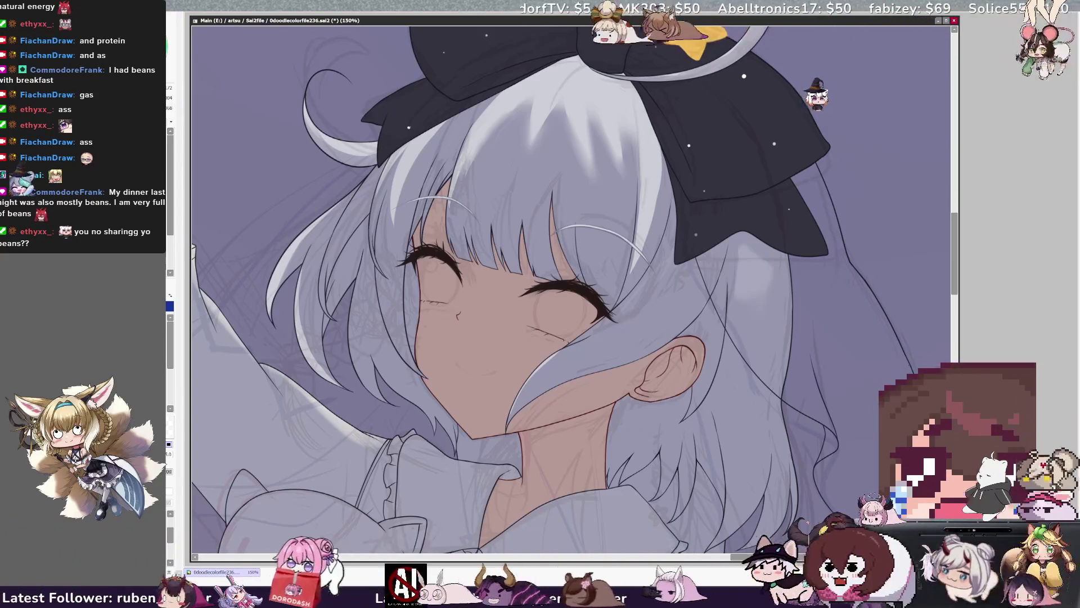
{"action": "left_click_drag", "start_coordinate": [437, 269], "coordinate": [439, 288]}
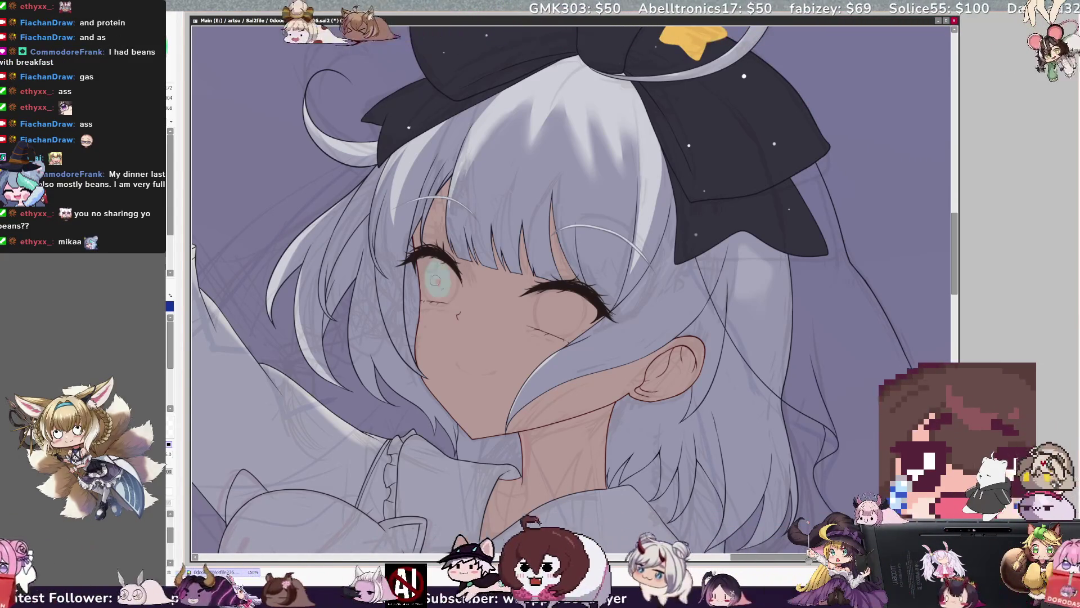
{"action": "key", "text": "ctrl+z"}
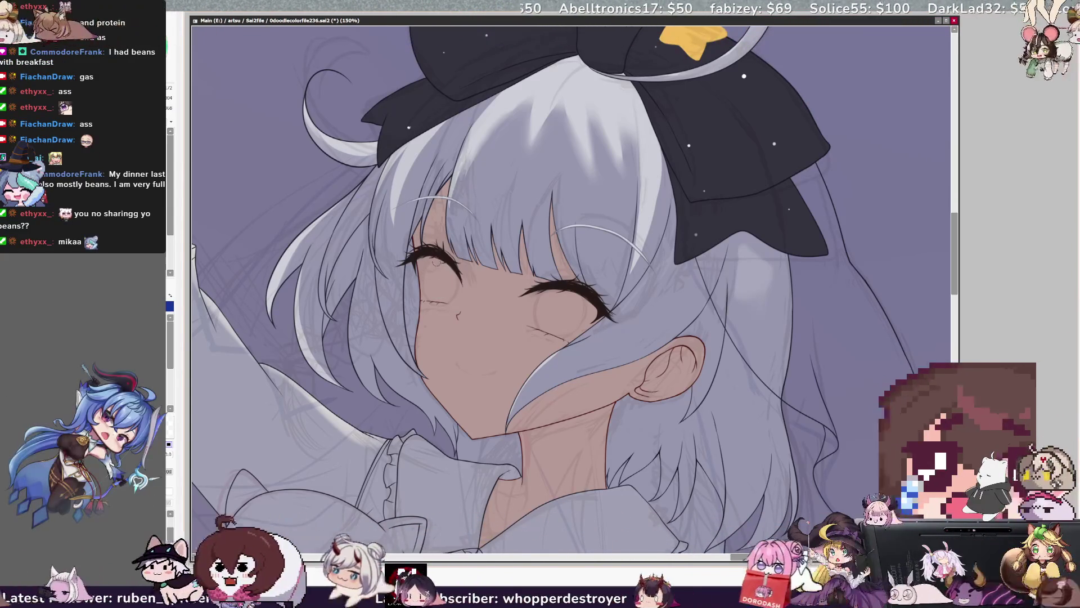
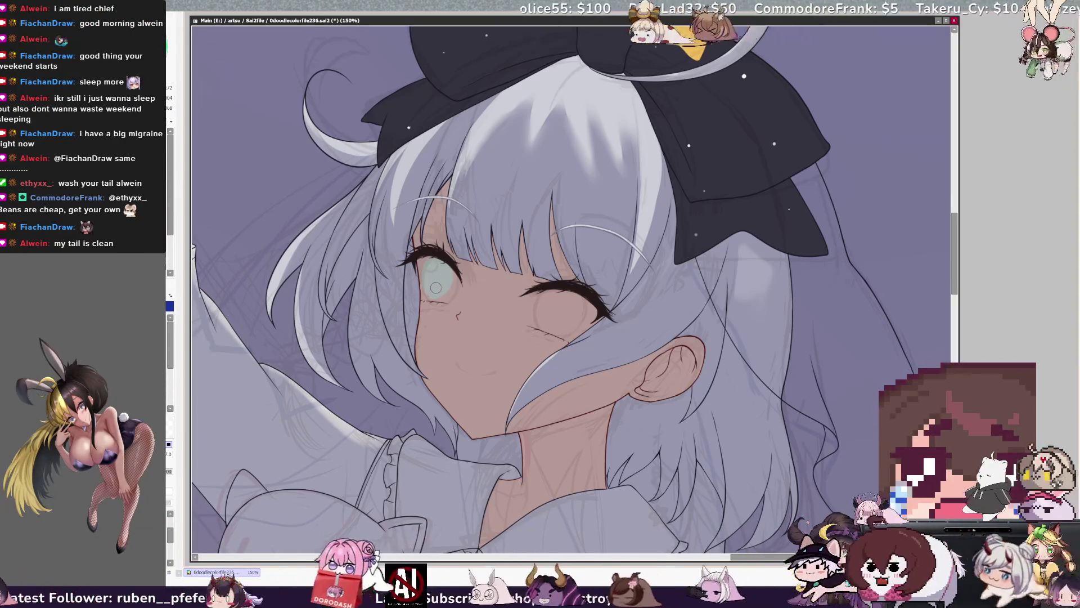
- Shrink the brush for eye work, then enlarge it slightly
{"action": "key", "text": "bracketleft"}
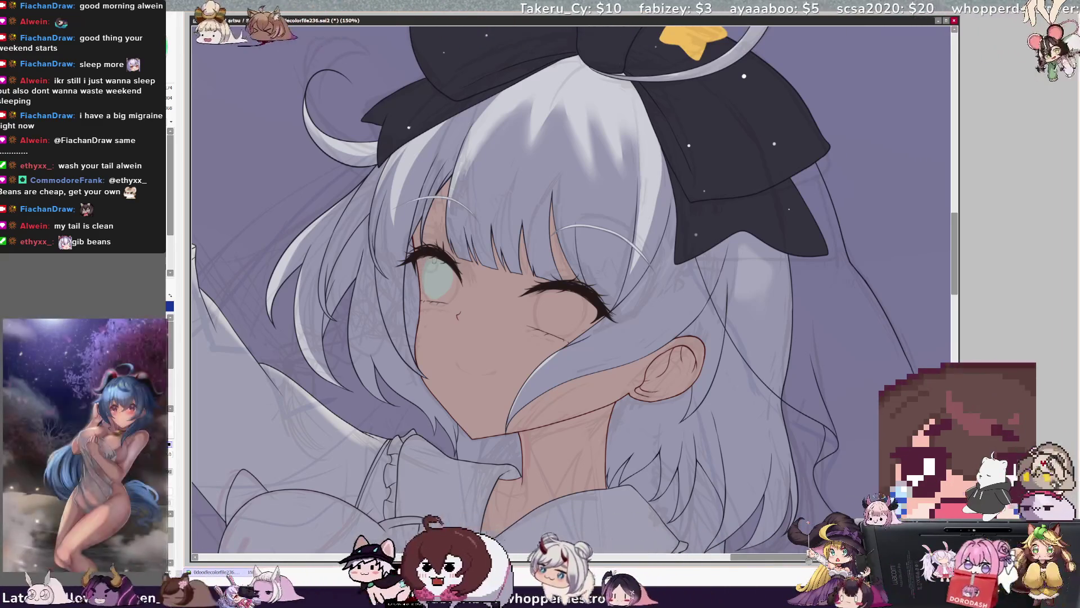
{"action": "key", "text": "bracketleft"}
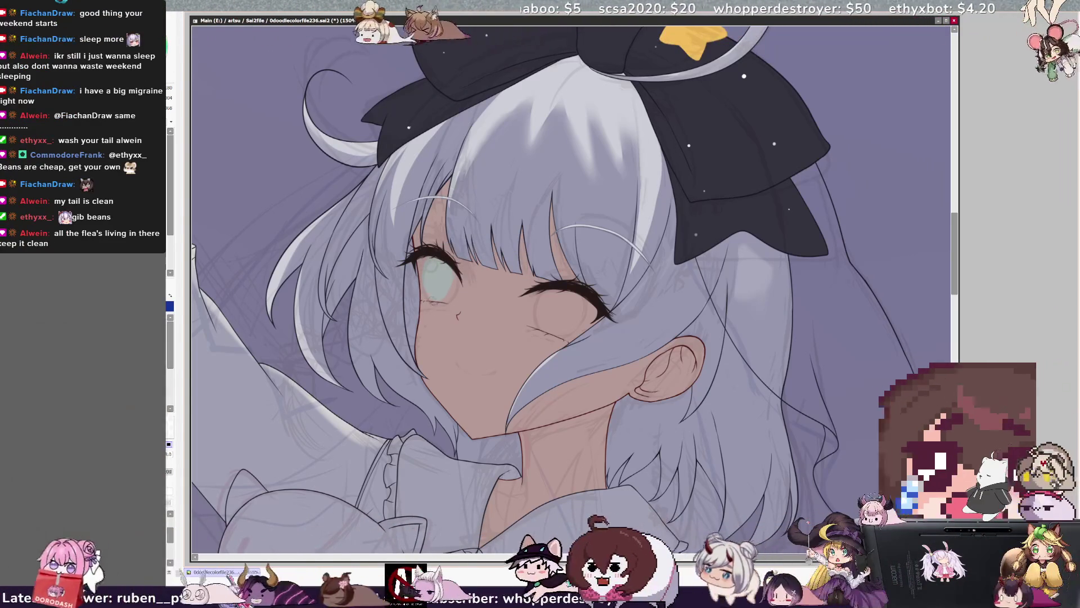
{"action": "key", "text": "bracketright"}
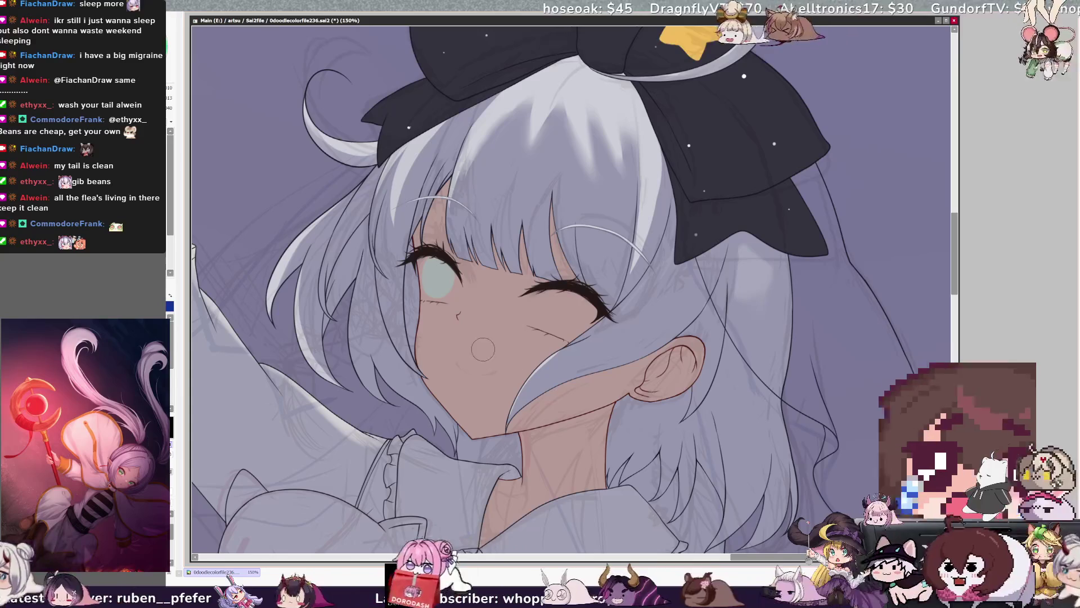
- Free-transform an oval selection around the cheek, then zoom out over the whole illustration
{"action": "left_click_drag", "start_coordinate": [495, 335], "coordinate": [495, 337]}
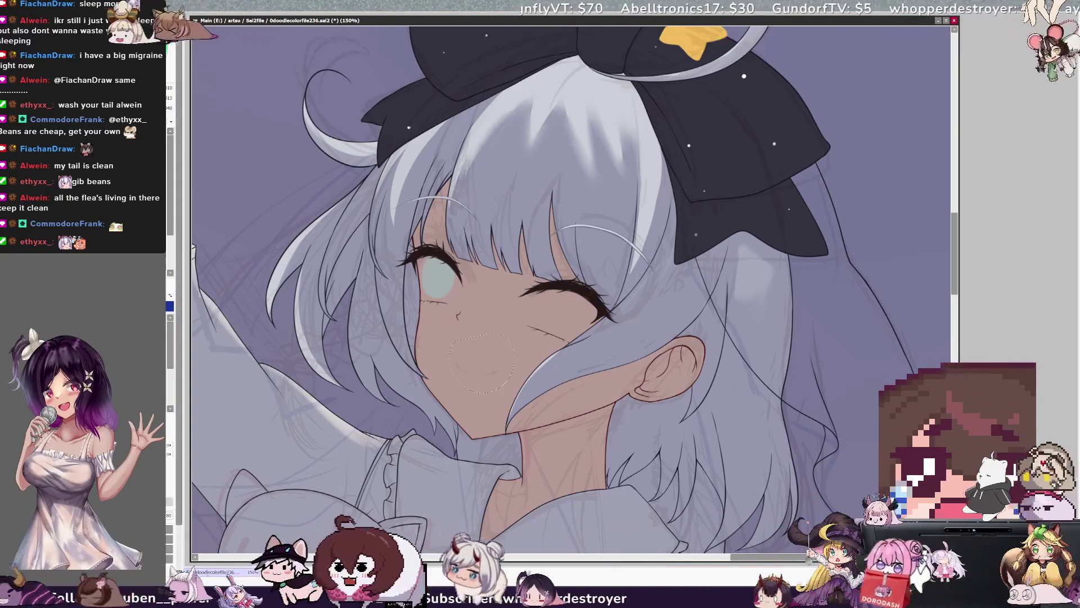
{"action": "key", "text": "ctrl+t"}
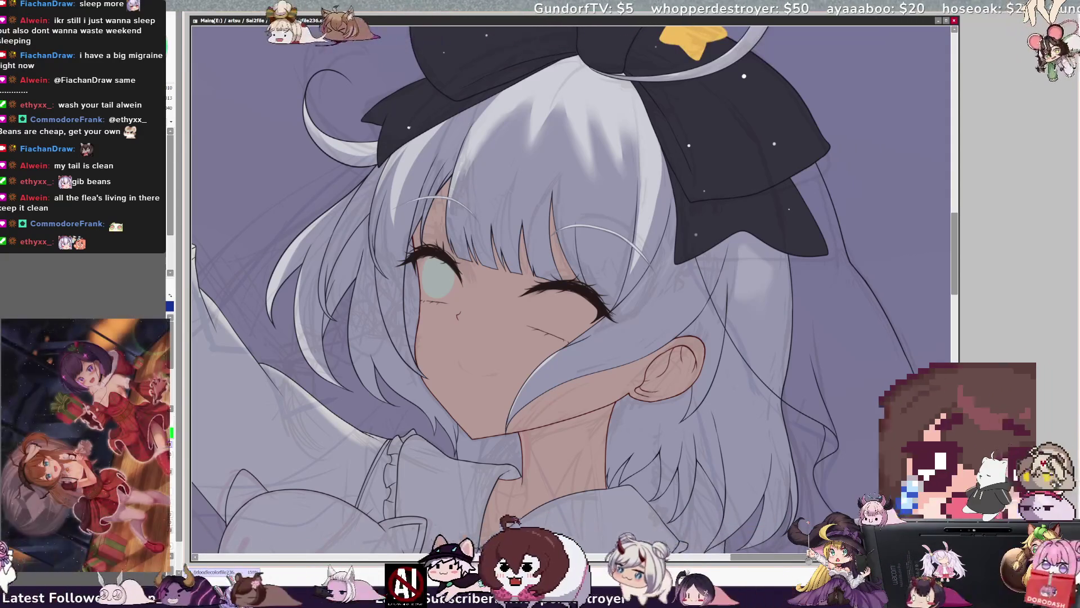
{"action": "key", "text": "minus"}
{"action": "key", "text": "minus"}
{"action": "key", "text": "minus"}
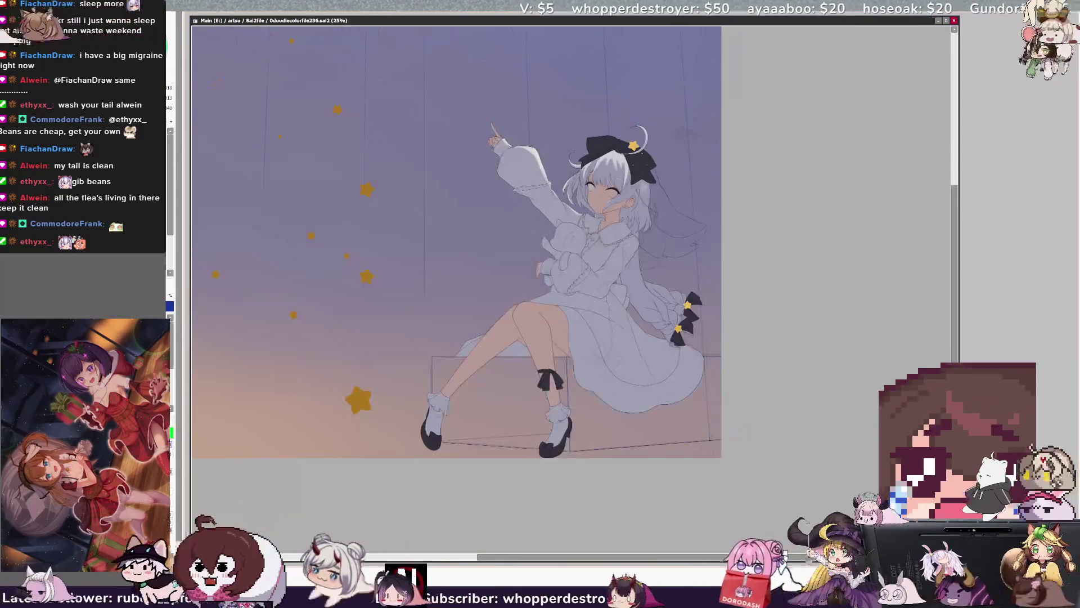
- Zoom in on the girl's face to 100%, then further to 150%
{"action": "scroll", "coordinate": [660, 157], "scroll_direction": "up", "scroll_amount": 5}
{"action": "scroll", "coordinate": [560, 189], "scroll_direction": "up", "scroll_amount": 2}
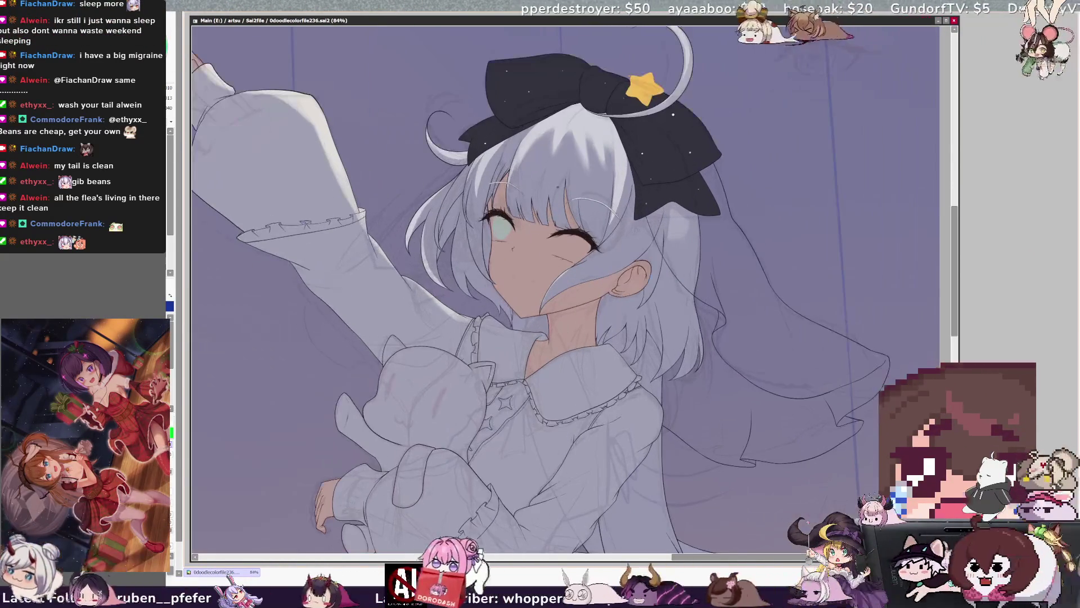
{"action": "scroll", "coordinate": [559, 185], "scroll_direction": "up", "scroll_amount": 1}
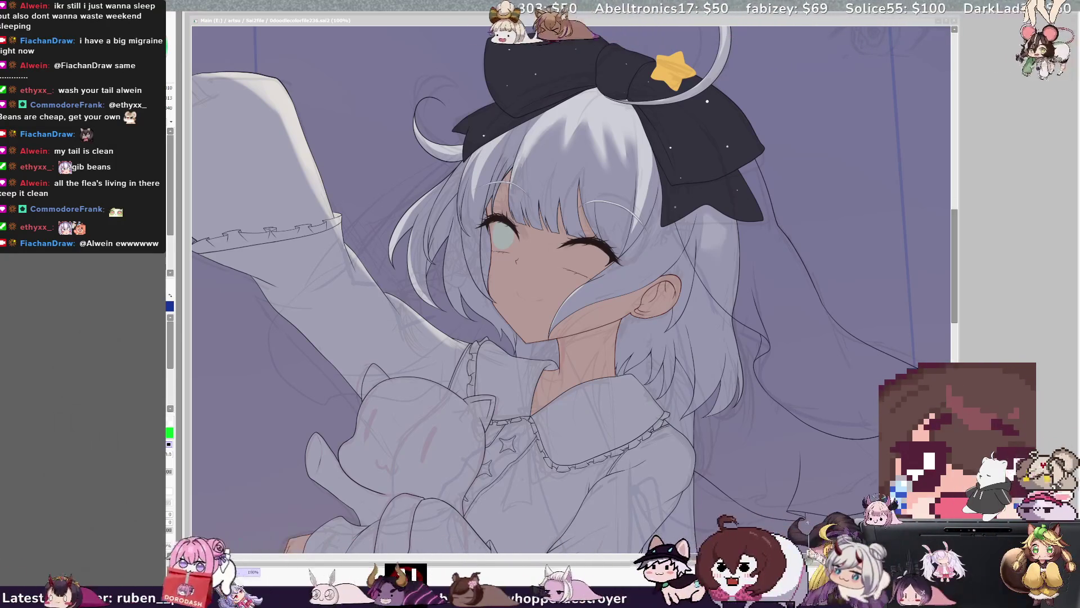
{"action": "key", "text": "ctrl+plus"}
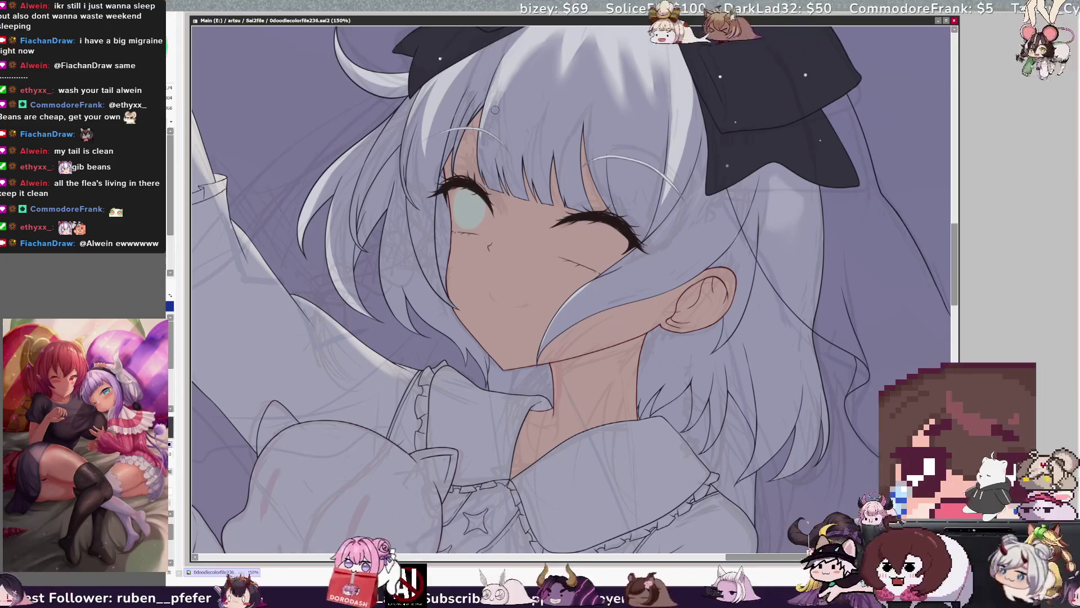
{"action": "left_click_drag", "start_coordinate": [481, 188], "coordinate": [554, 189]}
{"action": "key", "text": "ctrl+z"}
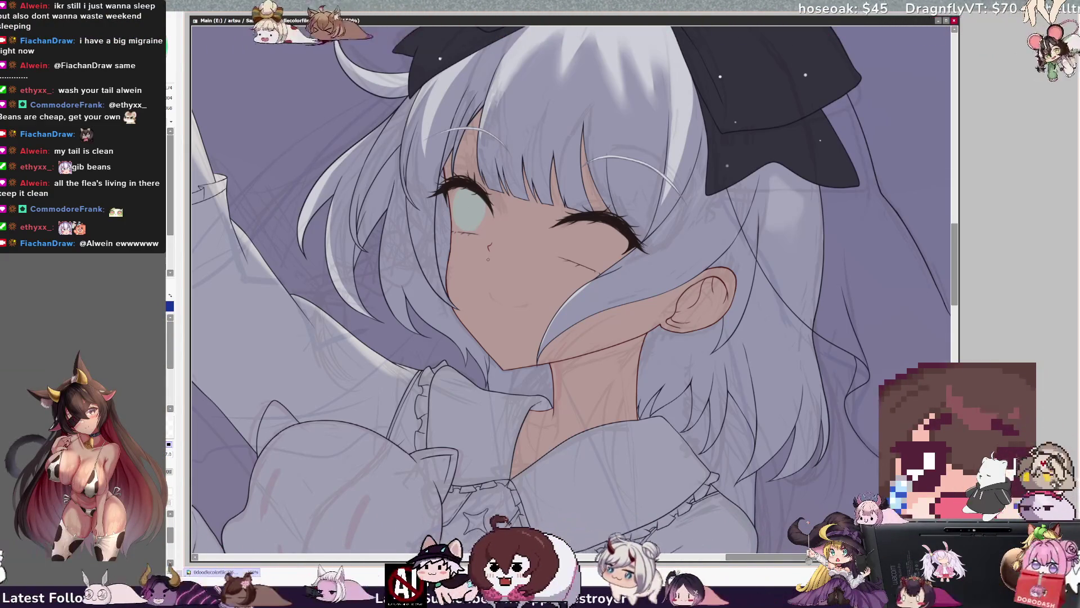
{"action": "key", "text": "bracketright"}
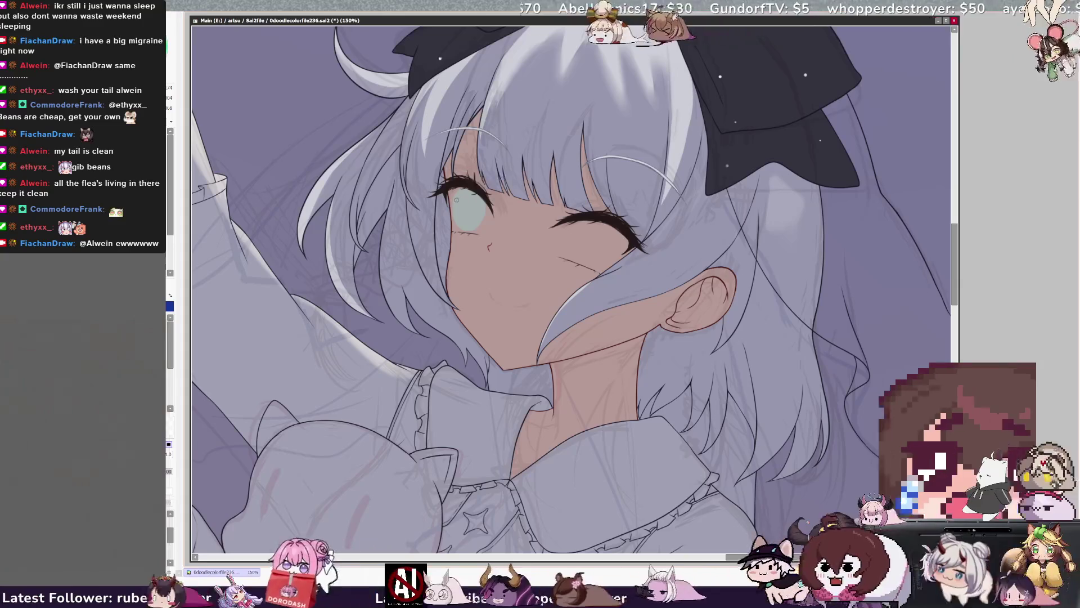
{"action": "left_click", "coordinate": [449, 198], "text": "ctrl+shift"}
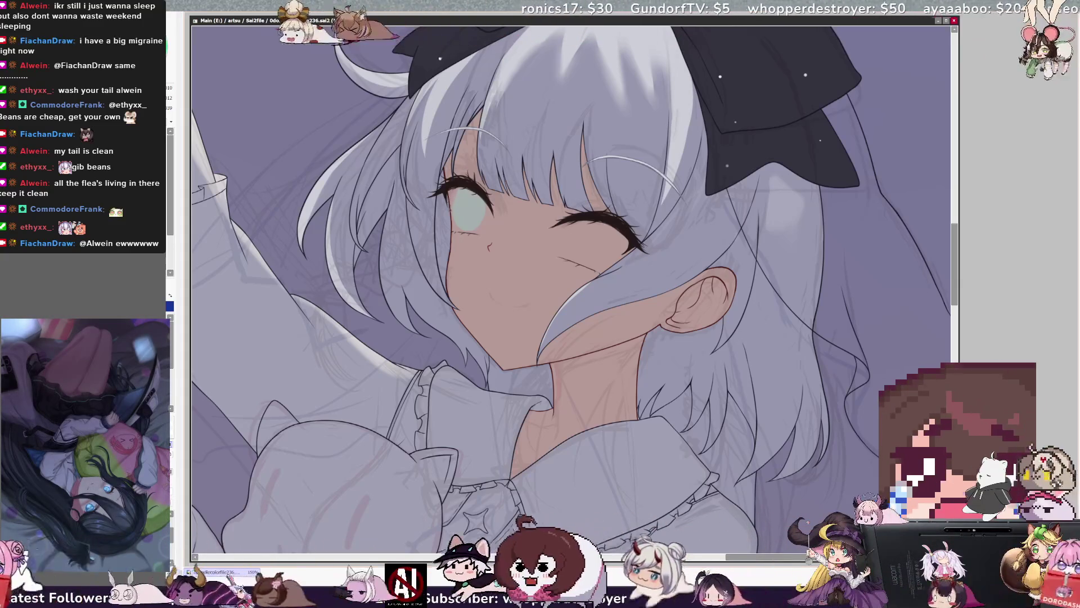
{"action": "left_click", "coordinate": [454, 203], "text": "ctrl+shift"}
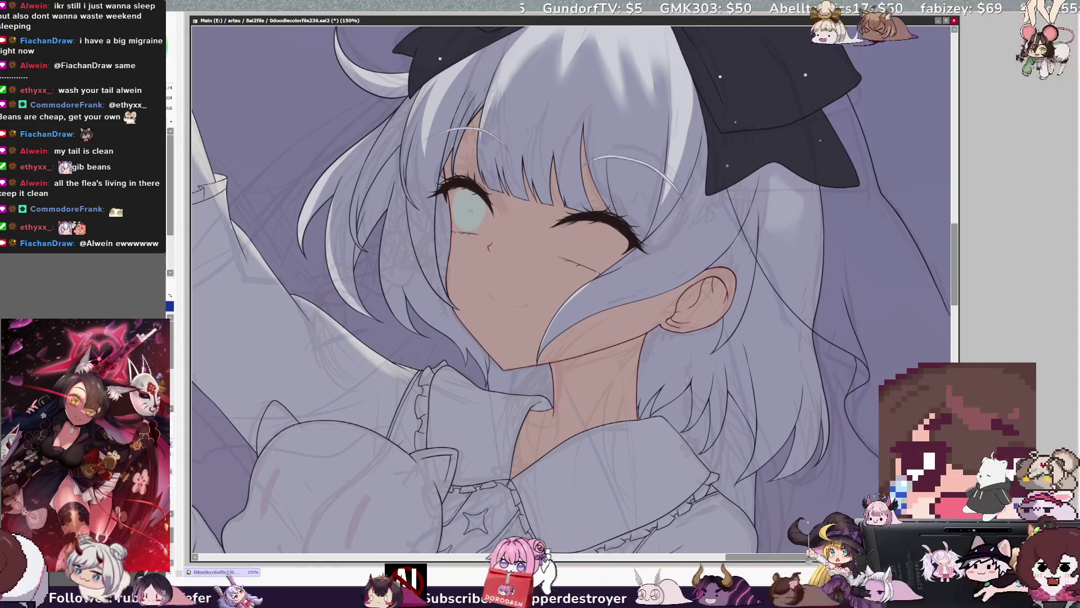
{"action": "mouse_move", "coordinate": [574, 222]}
{"action": "left_mouse_down"}
{"action": "mouse_move", "coordinate": [588, 254]}
{"action": "mouse_move", "coordinate": [600, 225]}
{"action": "mouse_move", "coordinate": [579, 258]}
{"action": "mouse_move", "coordinate": [573, 251]}
{"action": "left_mouse_up"}
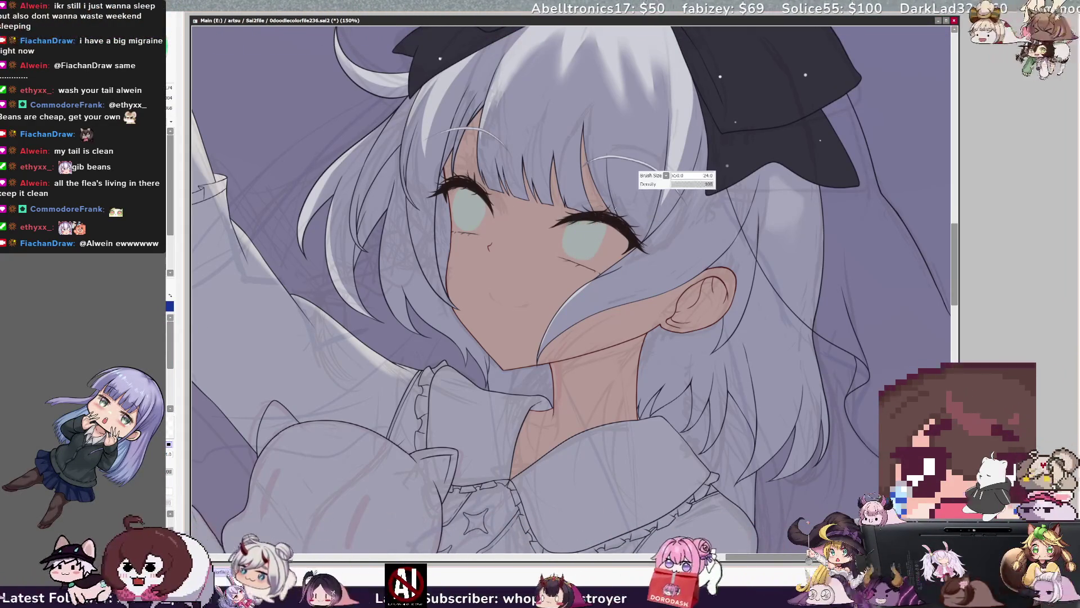
- Enlarge the brush and paint a pale teal iris into the reopened right eye
{"action": "left_click_drag", "start_coordinate": [575, 247], "coordinate": [573, 250]}
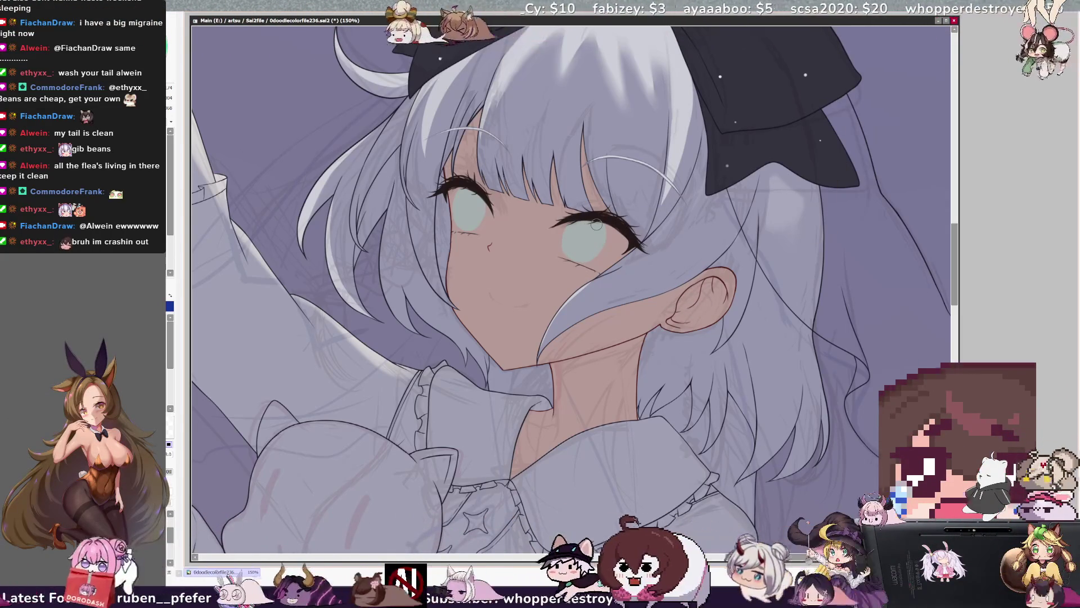
{"action": "scroll", "coordinate": [596, 224], "scroll_direction": "down", "scroll_amount": 5}
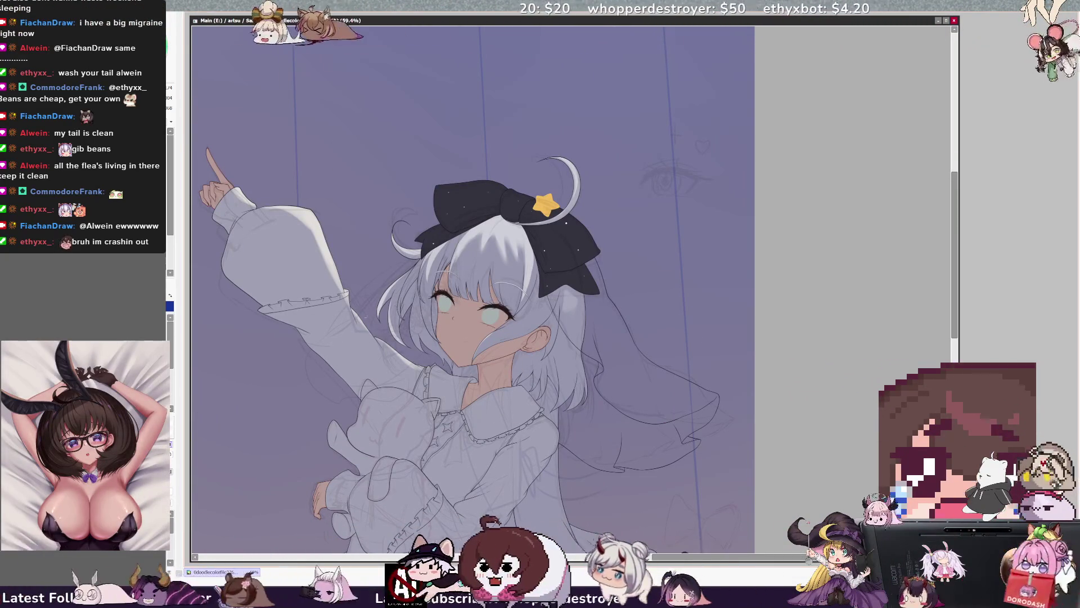
- Zoom to 118% on the face and flip the view horizontally to compare both eyes
{"action": "scroll", "coordinate": [424, 319], "scroll_direction": "up", "scroll_amount": 3}
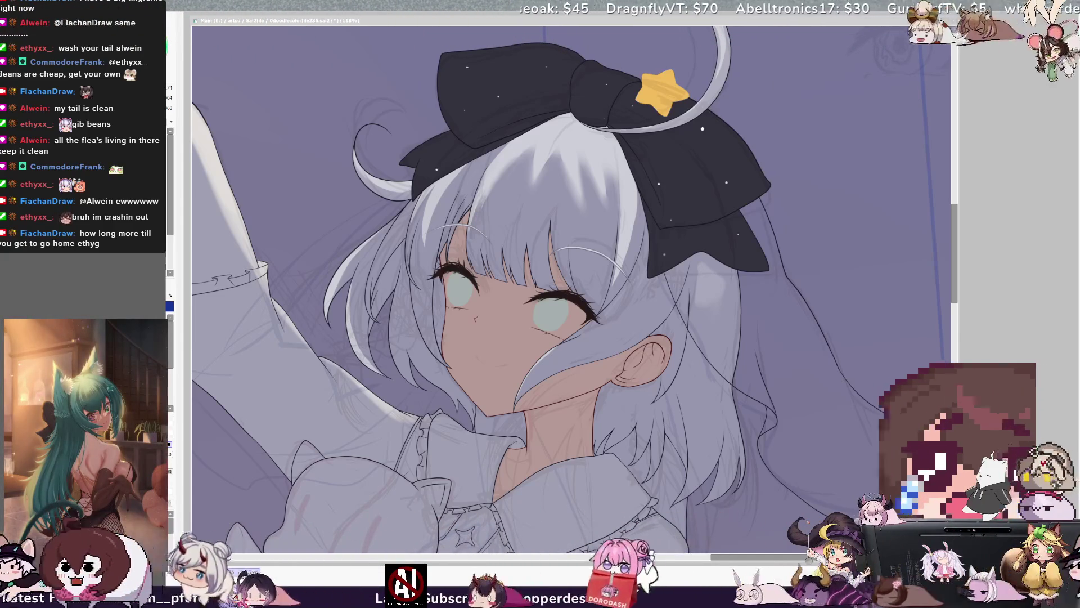
{"action": "key", "text": "h"}
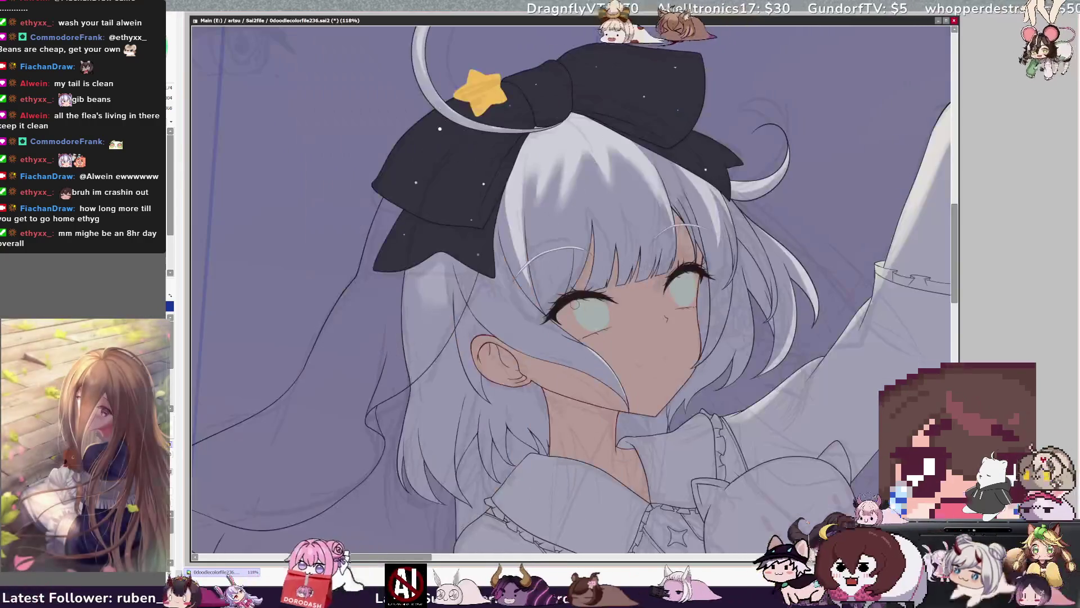
{"action": "scroll", "coordinate": [571, 281], "scroll_direction": "up", "scroll_amount": 2}
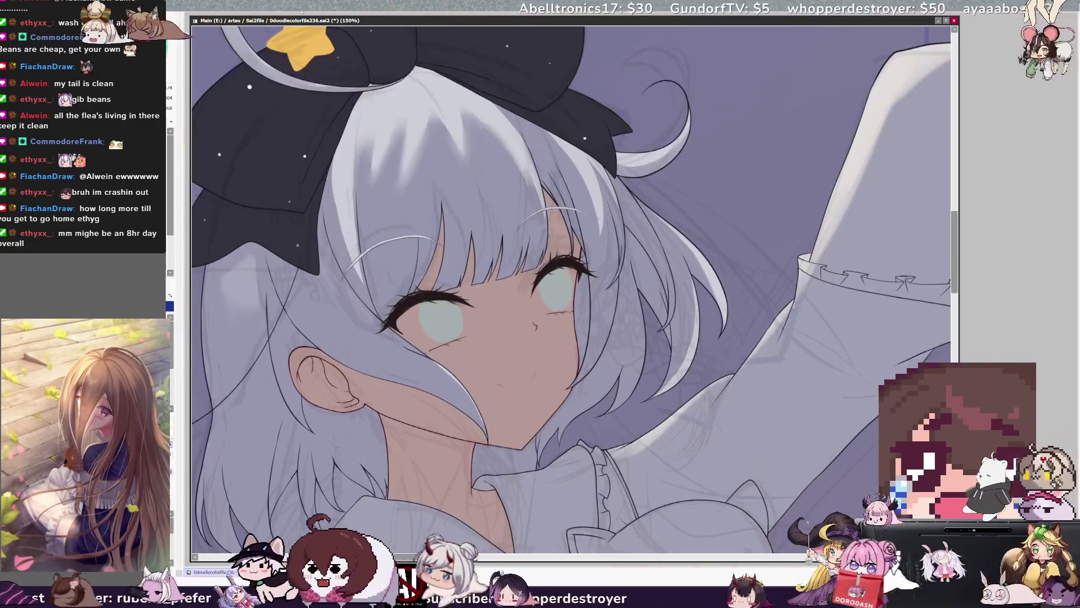
- Reduce the brush size from 57 to 5, then mirror the view to check proportions
{"action": "left_click_drag", "start_coordinate": [427, 315], "coordinate": [435, 315]}
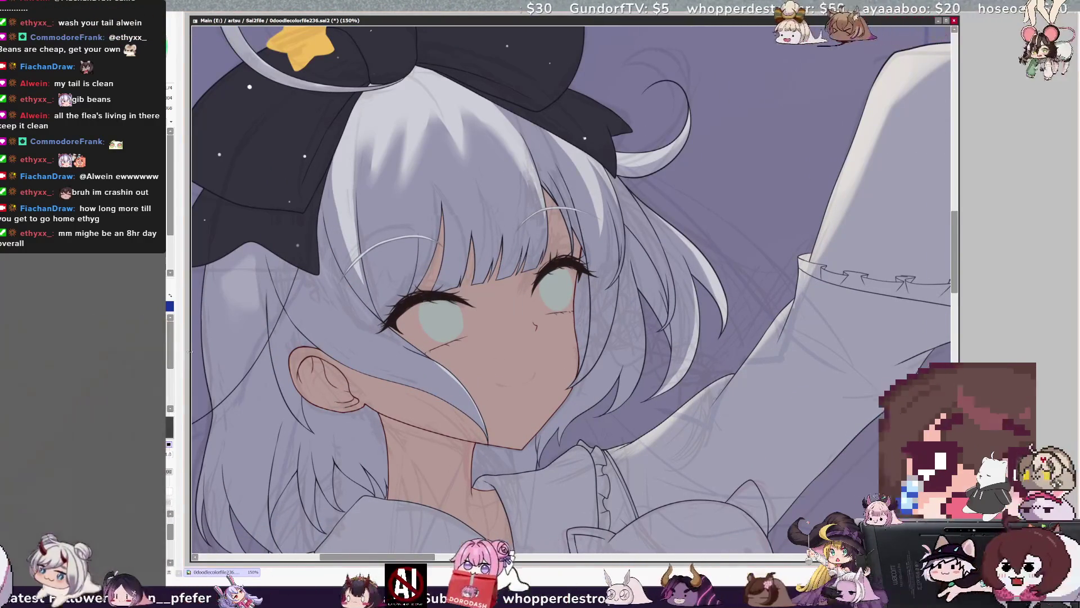
{"action": "left_click_drag", "start_coordinate": [432, 308], "coordinate": [428, 307]}
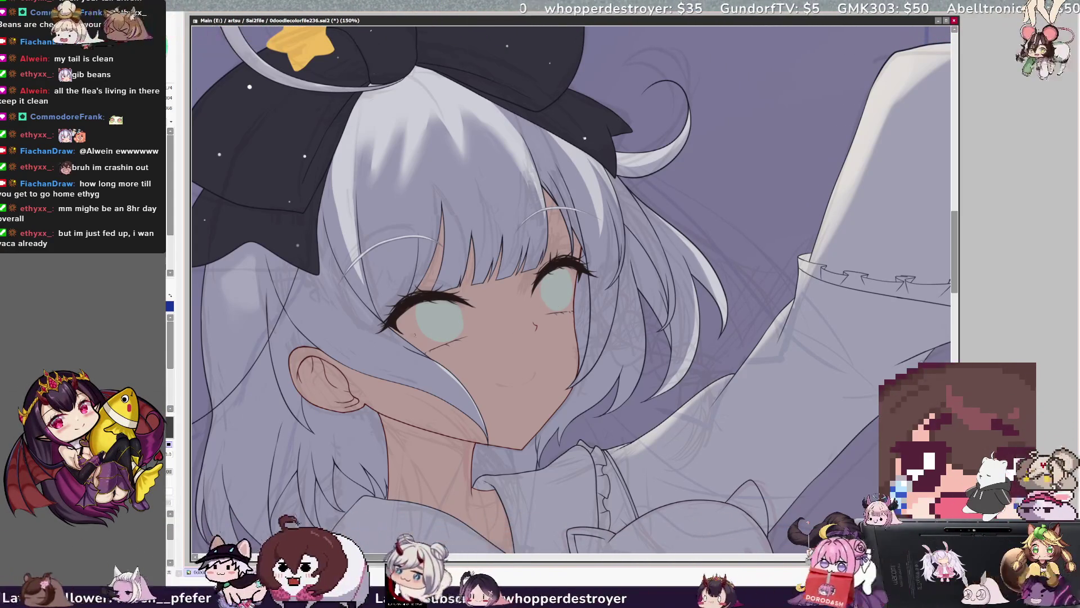
{"action": "key", "text": "h"}
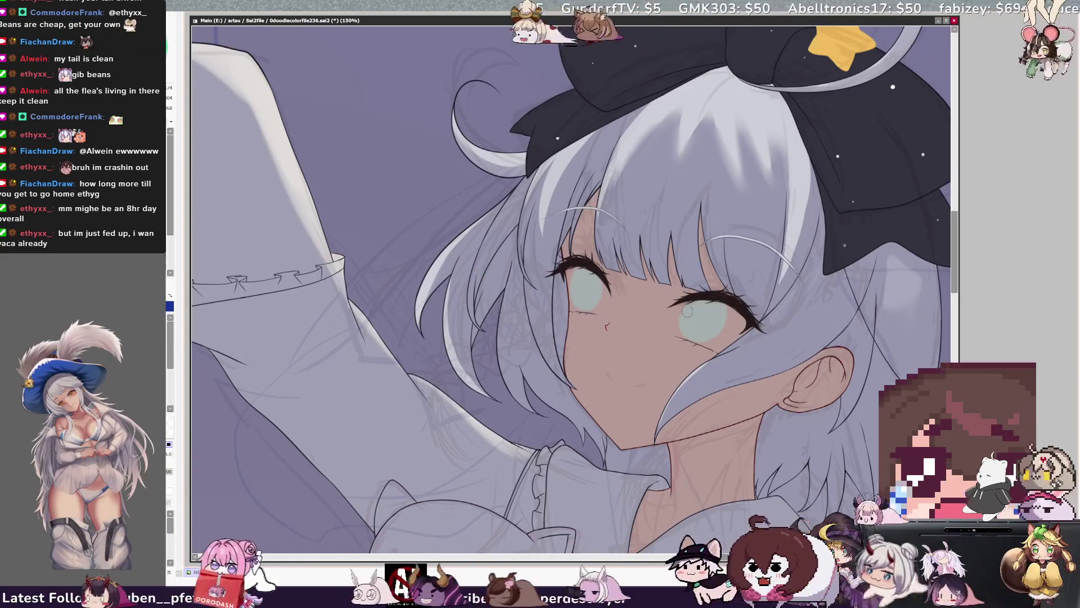
- Reshape the selected left eye with free transform while checking it in a mirrored view
{"action": "key", "text": "bracketleft"}
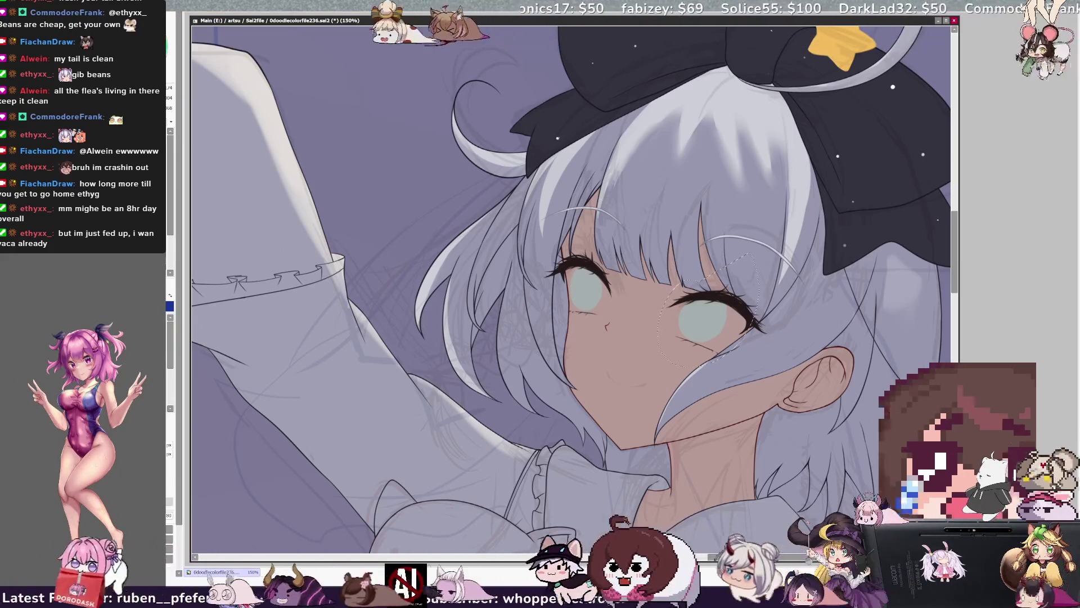
{"action": "key", "text": "ctrl+t"}
{"action": "key", "text": "h"}
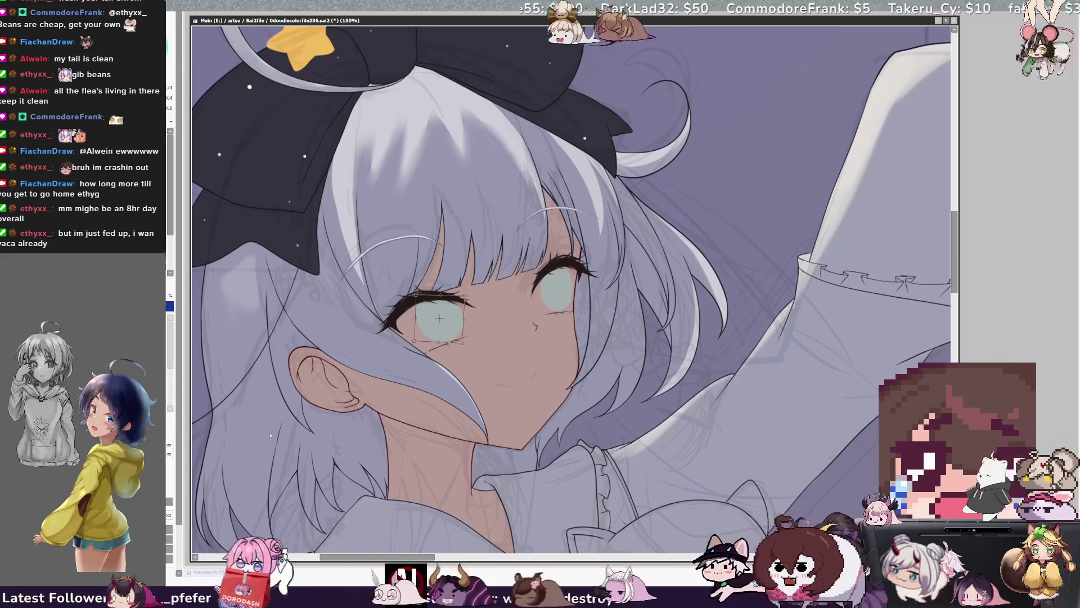
{"action": "key", "text": "Return"}
{"action": "key", "text": "h"}
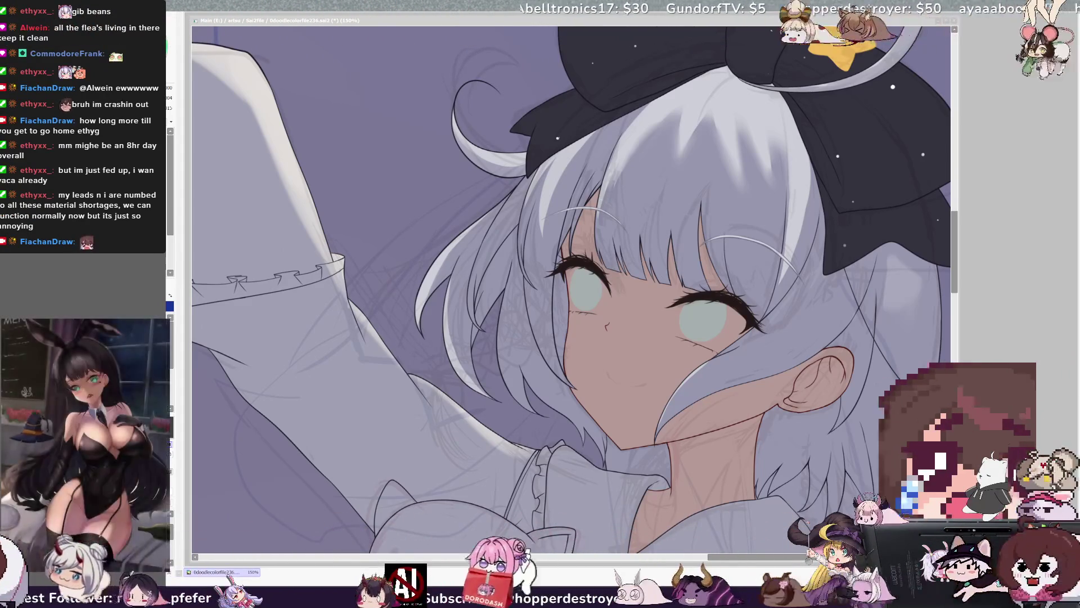
- Re-centre the face, set brush size 13, pick Layer11 from the eye, zoom out to 100%
{"action": "left_click", "coordinate": [727, 365]}
{"action": "left_click_drag", "start_coordinate": [771, 539], "coordinate": [681, 535]}
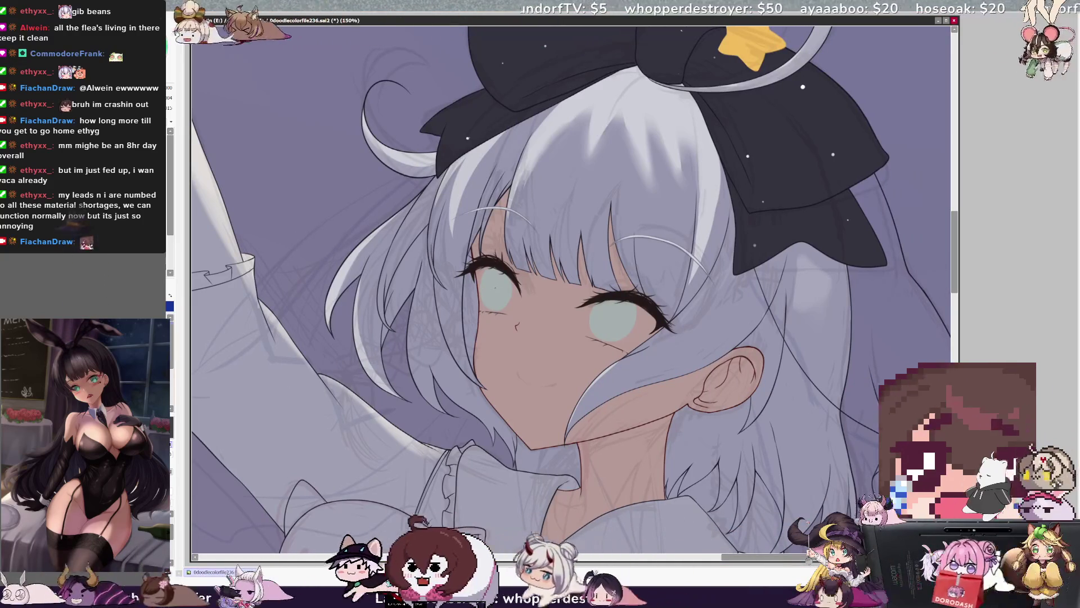
{"action": "key", "text": "bracketleft"}
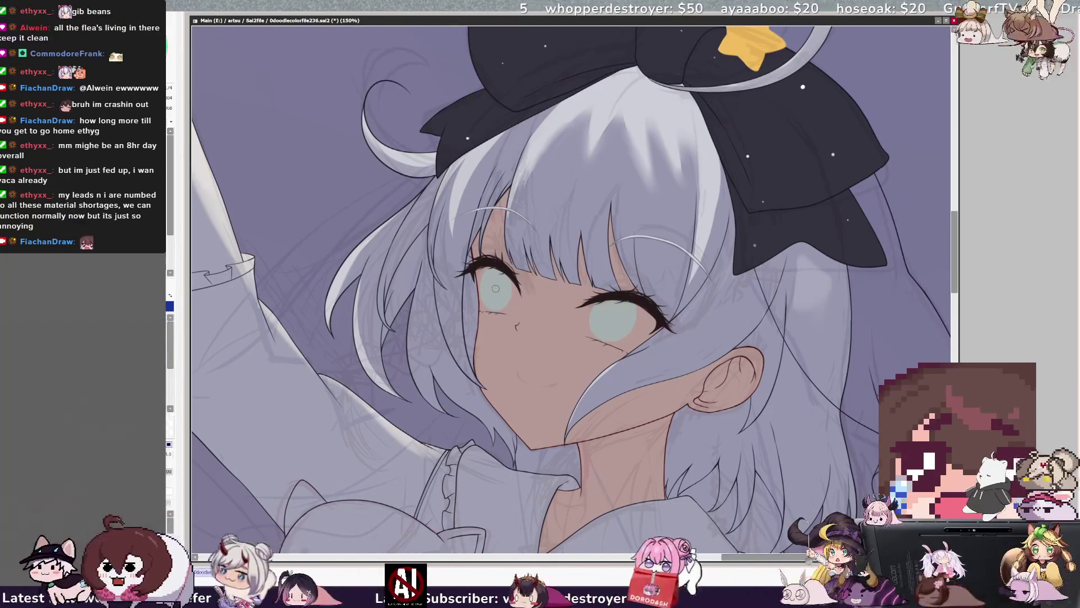
{"action": "left_click", "coordinate": [500, 291], "text": "ctrl+shift"}
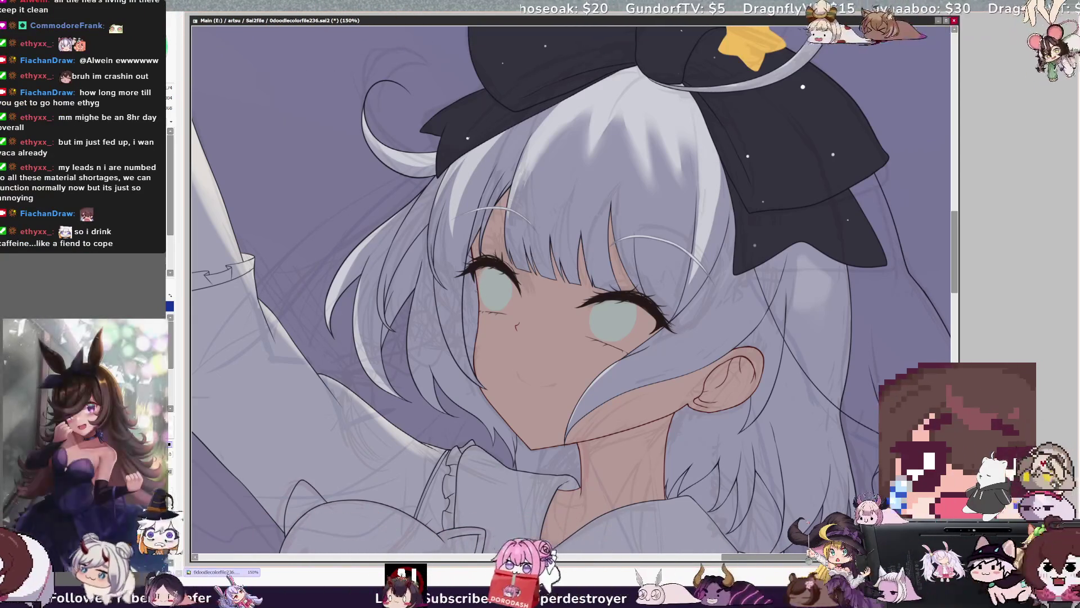
{"action": "scroll", "coordinate": [682, 255], "scroll_direction": "down", "scroll_amount": 2}
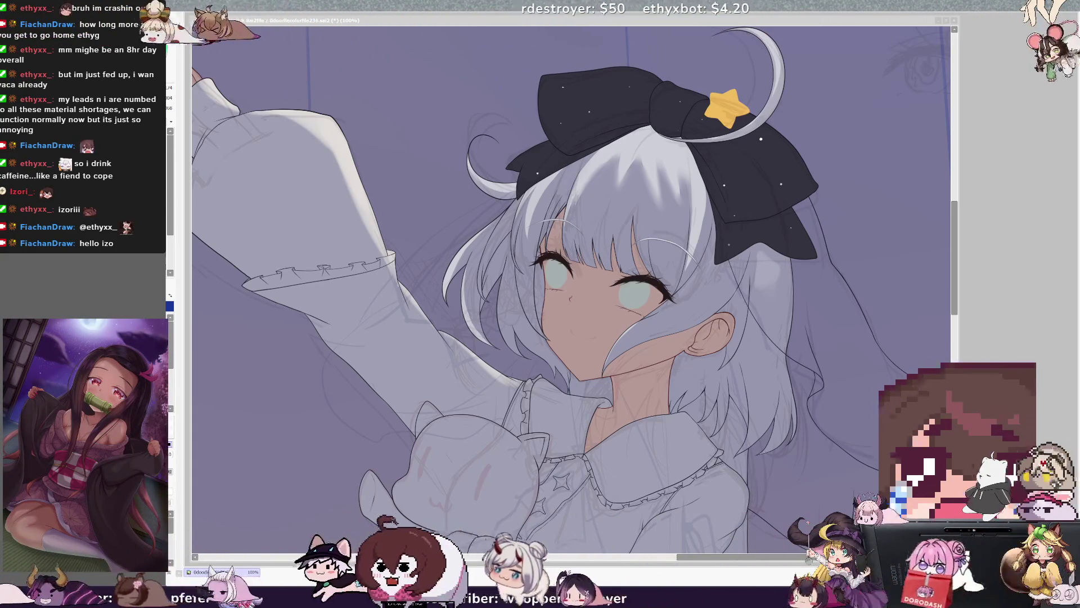
- Shift the canvas sideways and zoom in on the face to 200%
{"action": "scroll", "coordinate": [743, 557], "scroll_direction": "right", "scroll_amount": 1}
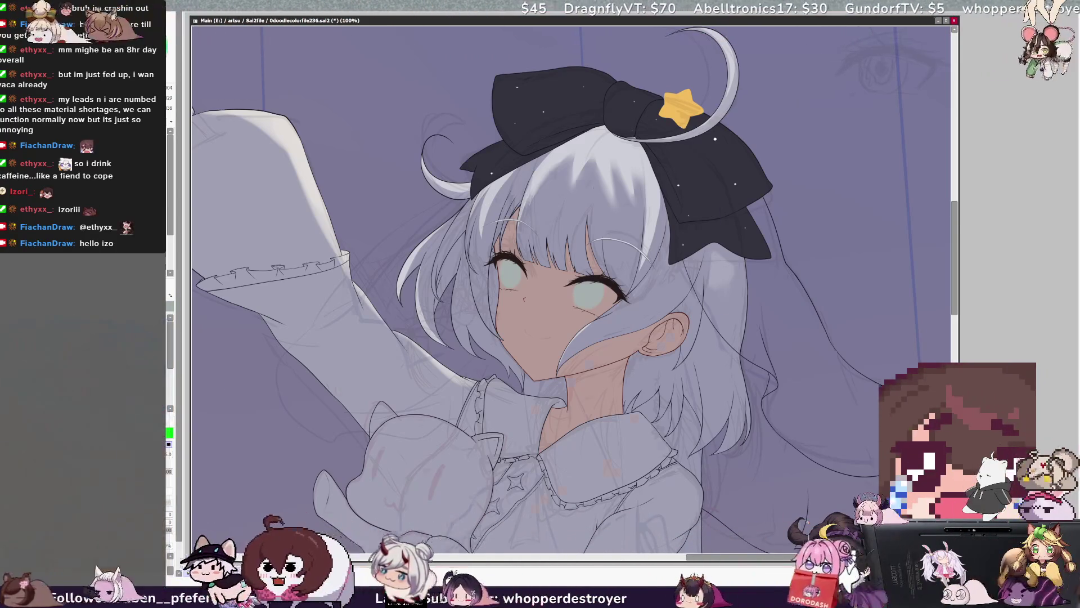
{"action": "key", "text": "Page_Up"}
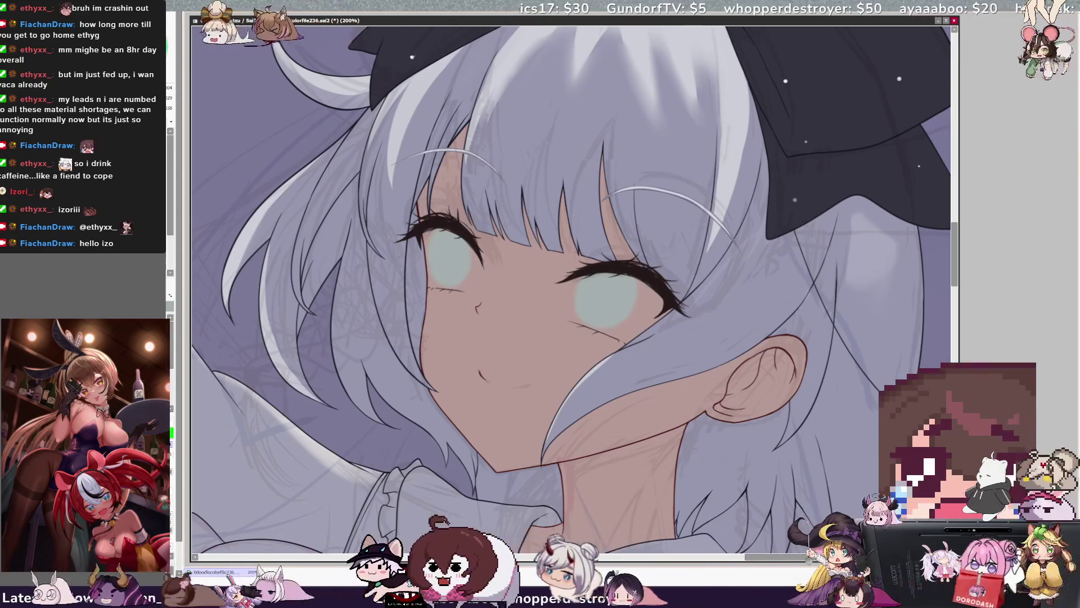
- Compare the face in both mirror orientations, switch the colour to black, and zoom out to 150%
{"action": "key", "text": "h"}
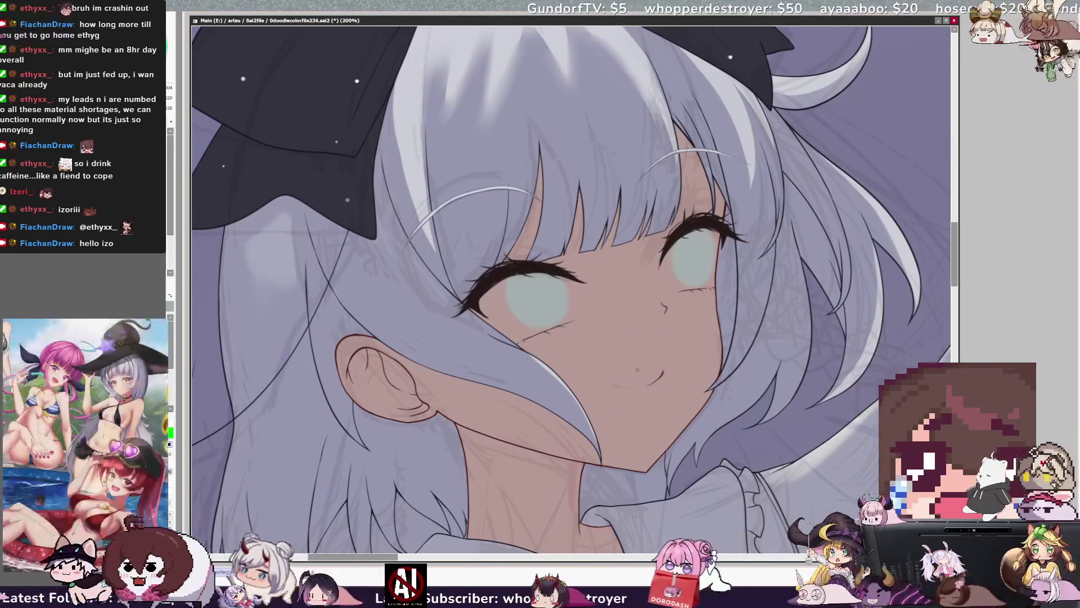
{"action": "key", "text": "h"}
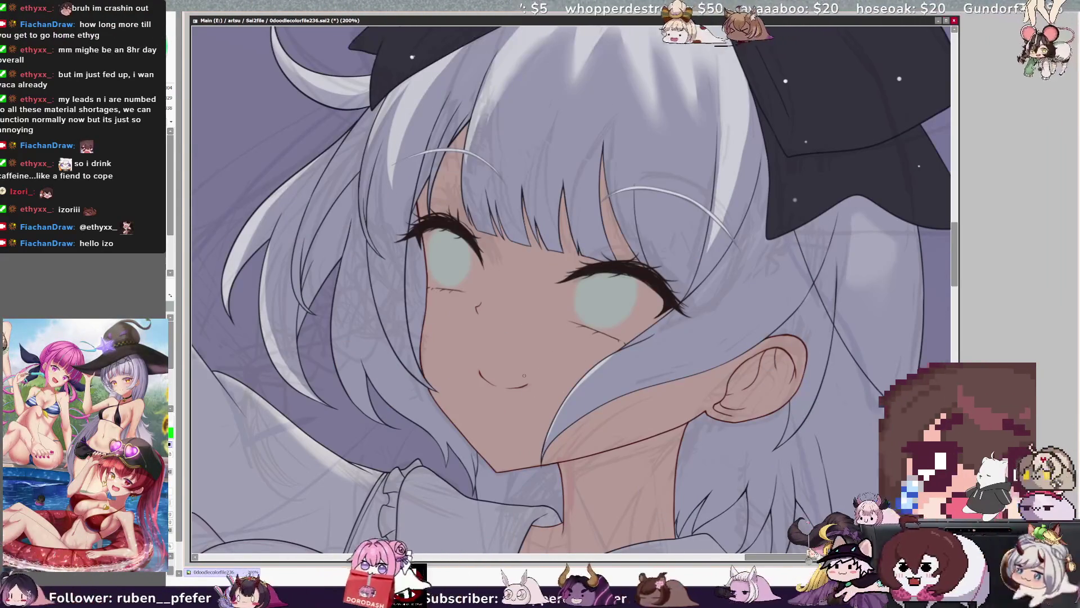
{"action": "key", "text": "h"}
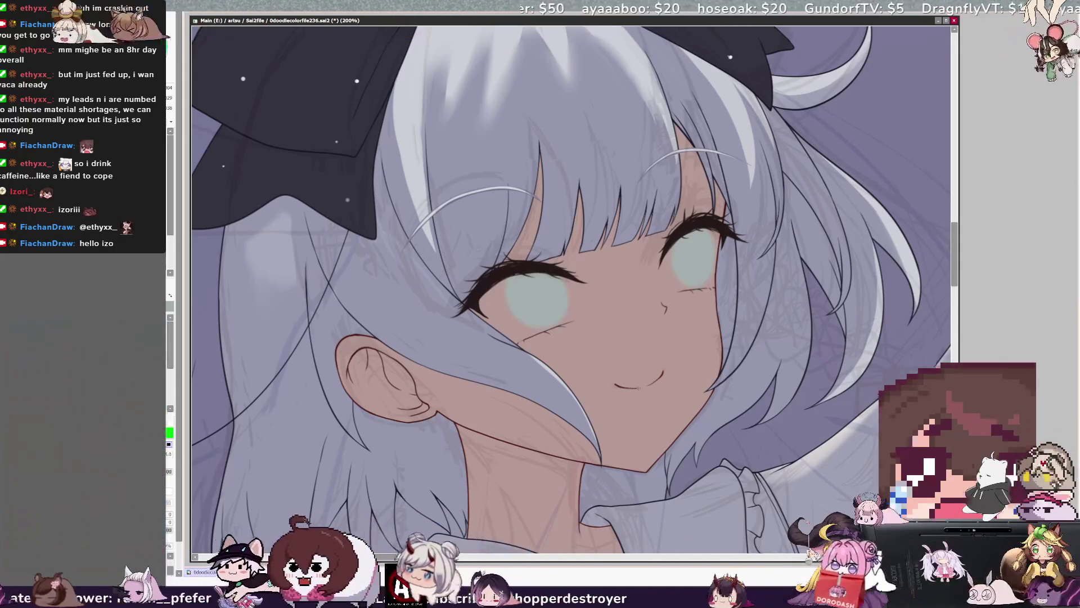
{"action": "key", "text": "h"}
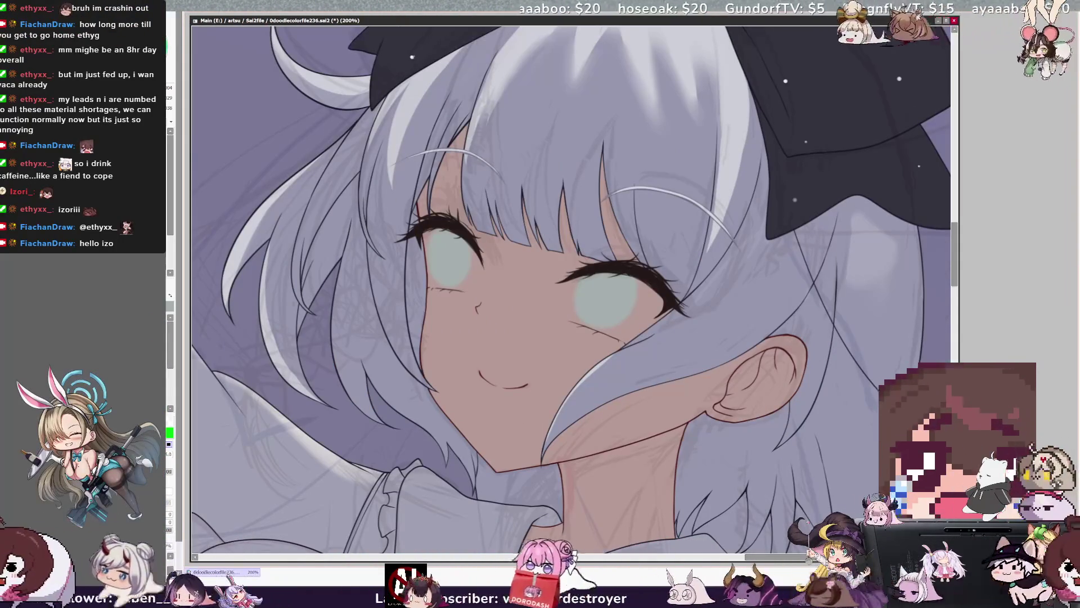
{"action": "key", "text": "x"}
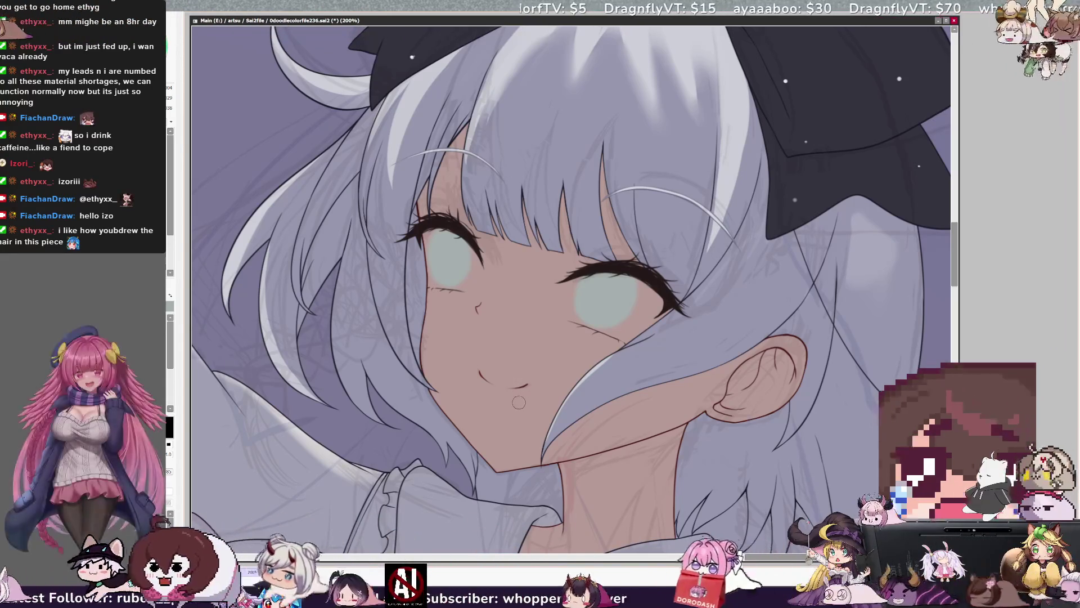
{"action": "key", "text": "ctrl+minus"}
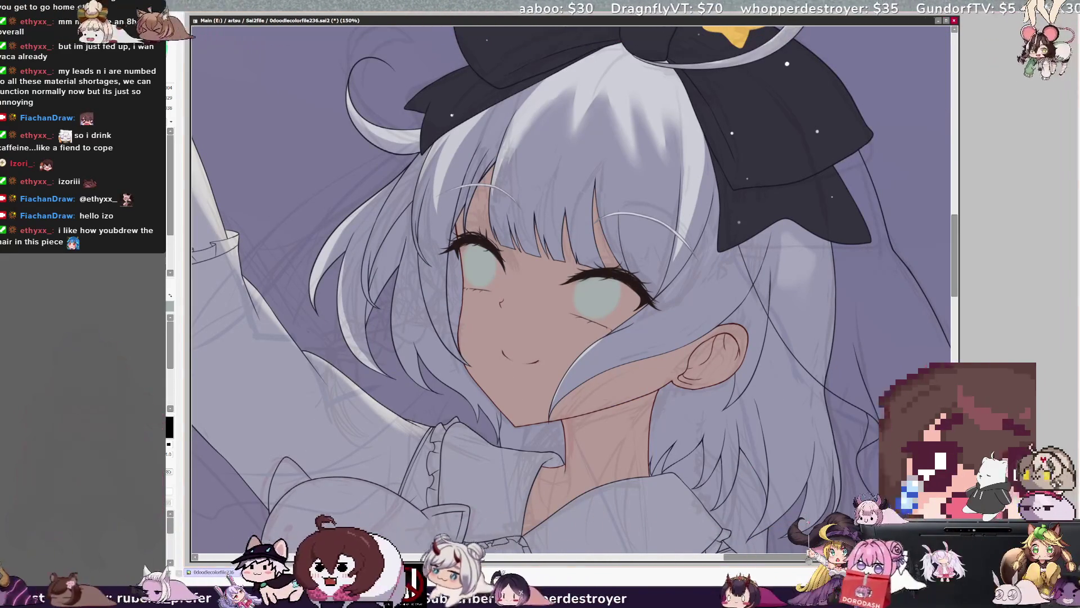
{"action": "key", "text": "ctrl+minus"}
{"action": "key", "text": "ctrl+minus"}
{"action": "key", "text": "ctrl+minus"}
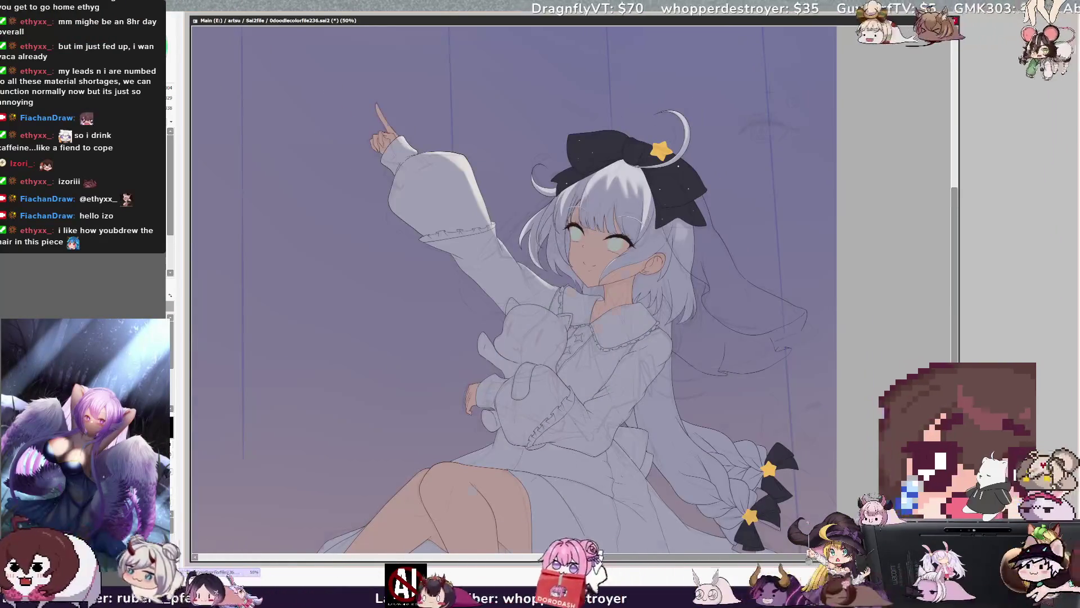
{"action": "key", "text": "ctrl+plus"}
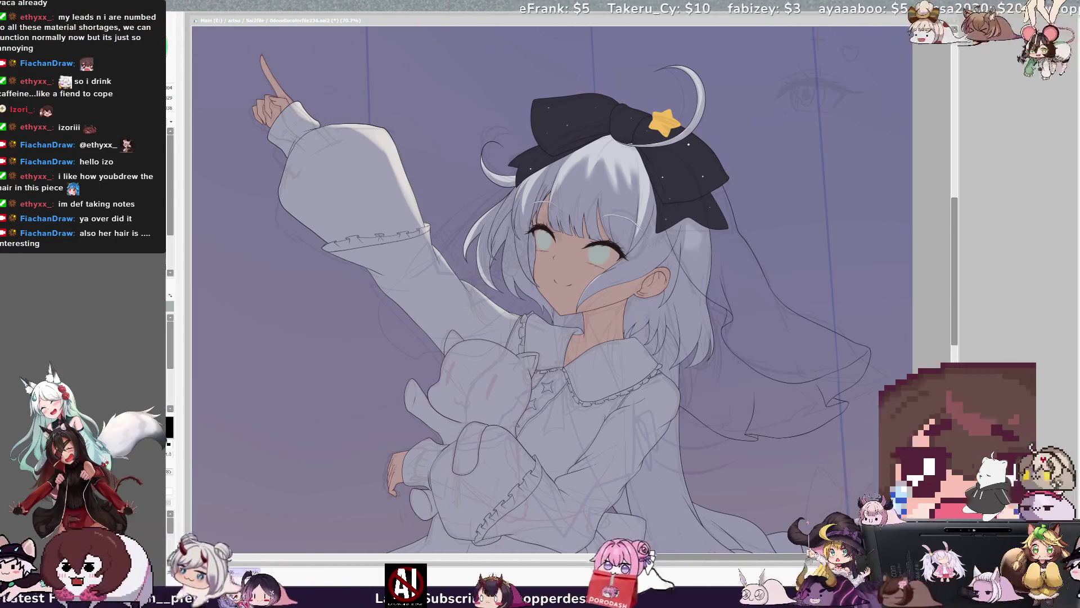
{"action": "scroll", "coordinate": [551, 290], "scroll_direction": "down", "scroll_amount": 2}
{"action": "scroll", "coordinate": [551, 289], "scroll_direction": "up", "scroll_amount": 1}
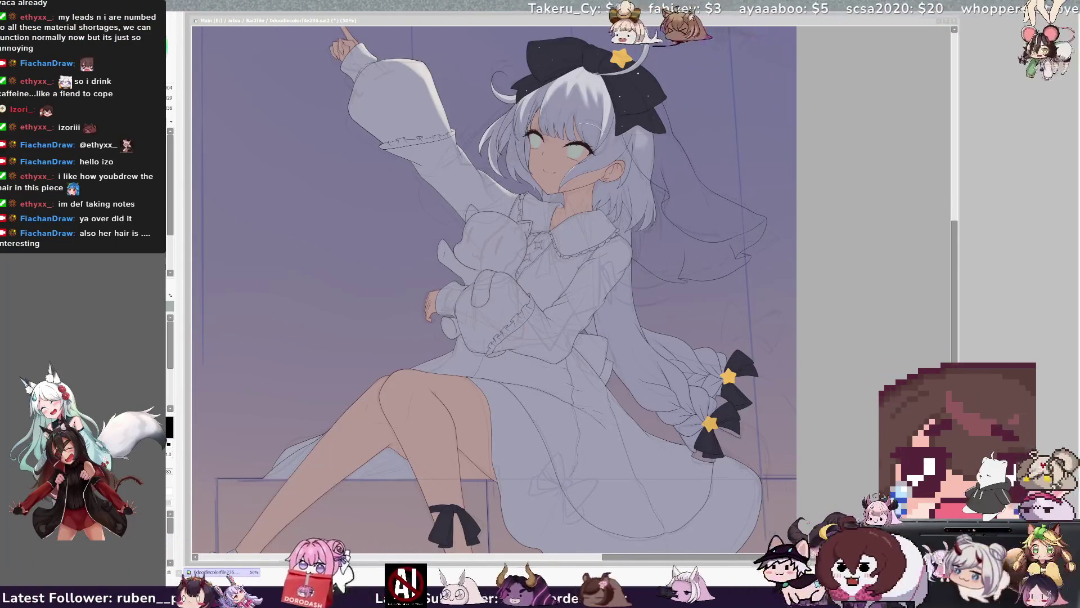
{"action": "scroll", "coordinate": [742, 318], "scroll_direction": "up", "scroll_amount": 2}
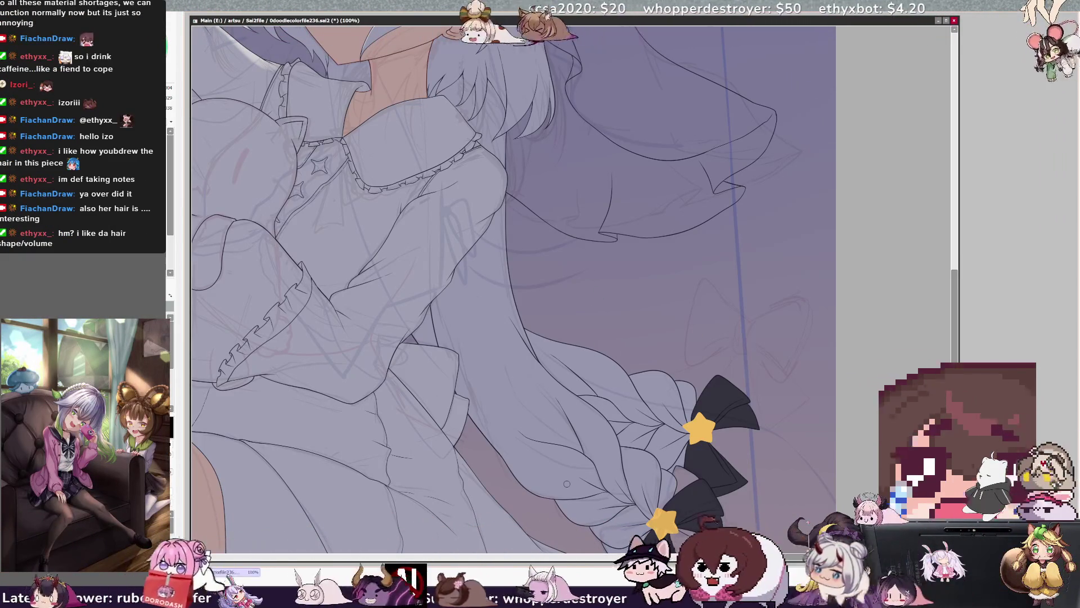
{"action": "scroll", "coordinate": [582, 265], "scroll_direction": "down", "scroll_amount": 2}
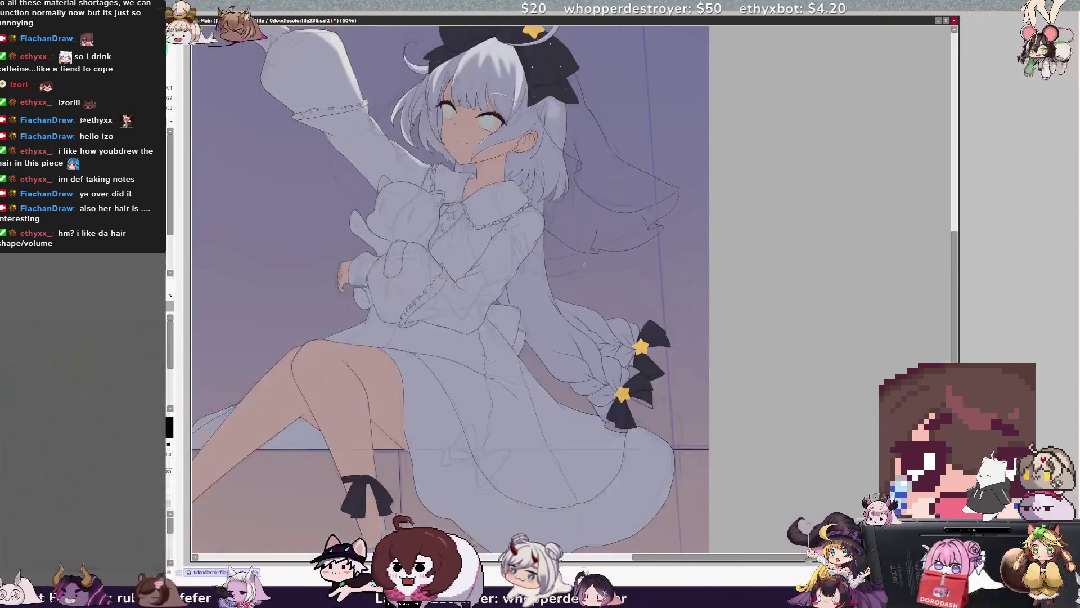
{"action": "scroll", "coordinate": [582, 265], "scroll_direction": "down", "scroll_amount": 2}
{"action": "scroll", "coordinate": [582, 264], "scroll_direction": "up", "scroll_amount": 2}
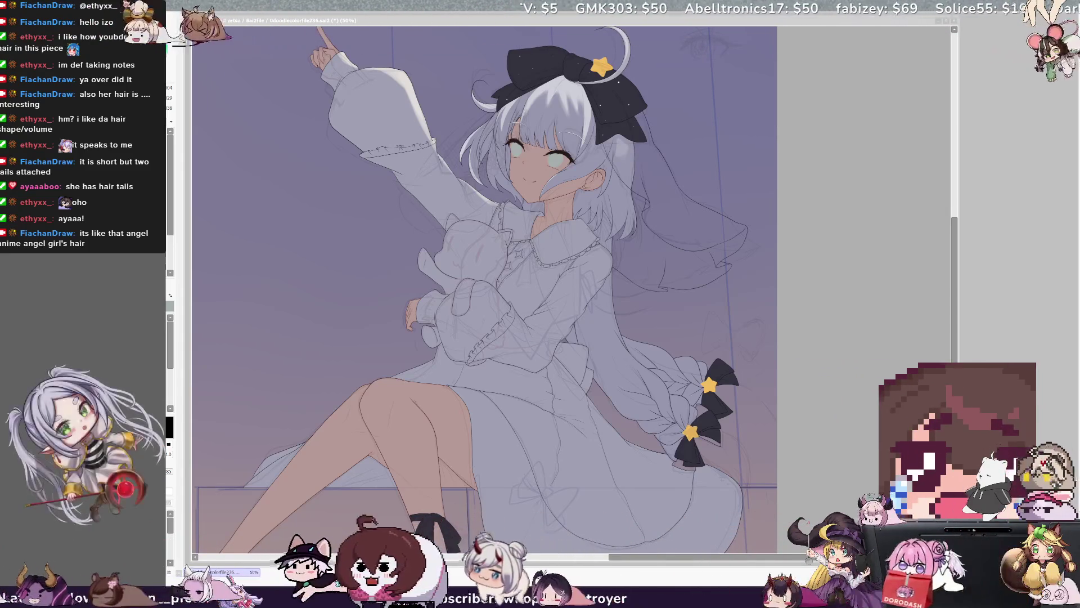
{"action": "scroll", "coordinate": [955, 309], "scroll_direction": "up", "scroll_amount": 2}
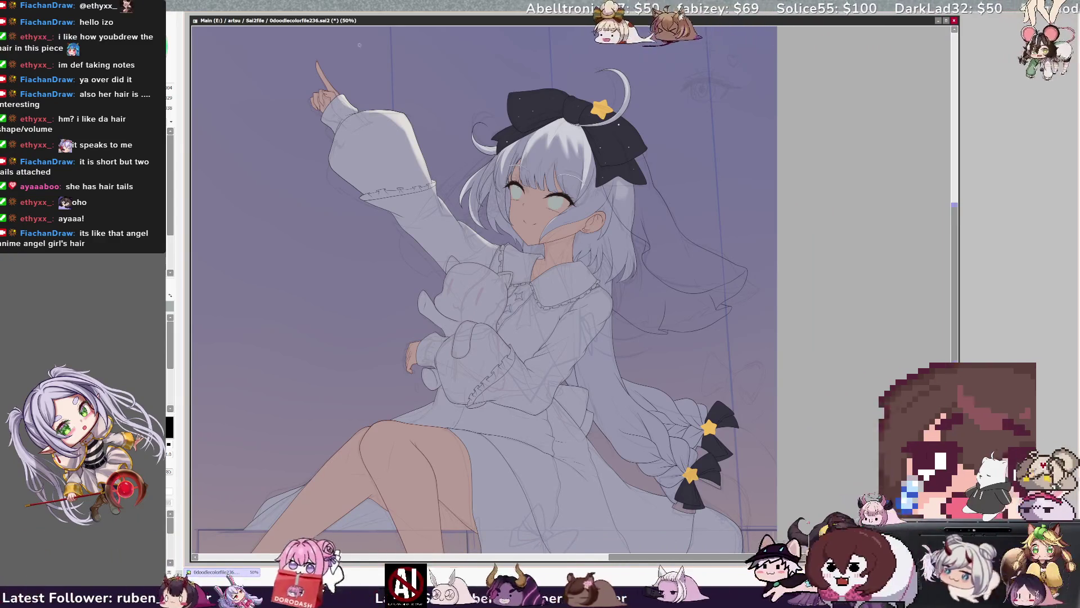
- Lasso the left eye with nearby bangs, skew it slightly, and apply the transform
{"action": "scroll", "coordinate": [574, 290], "scroll_direction": "up", "scroll_amount": 5}
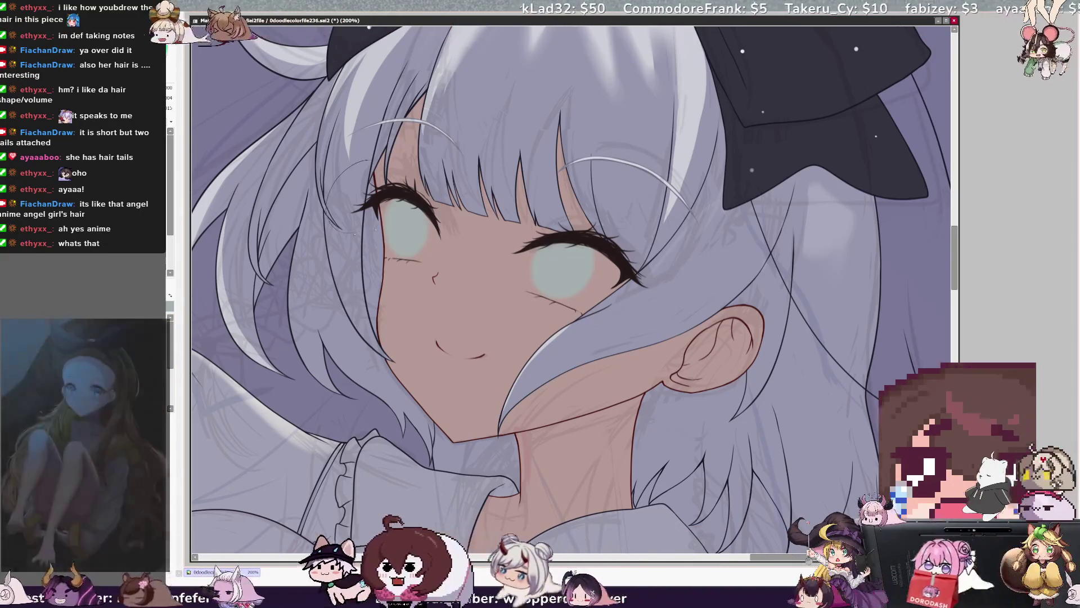
{"action": "left_click_drag", "start_coordinate": [347, 235], "coordinate": [441, 163]}
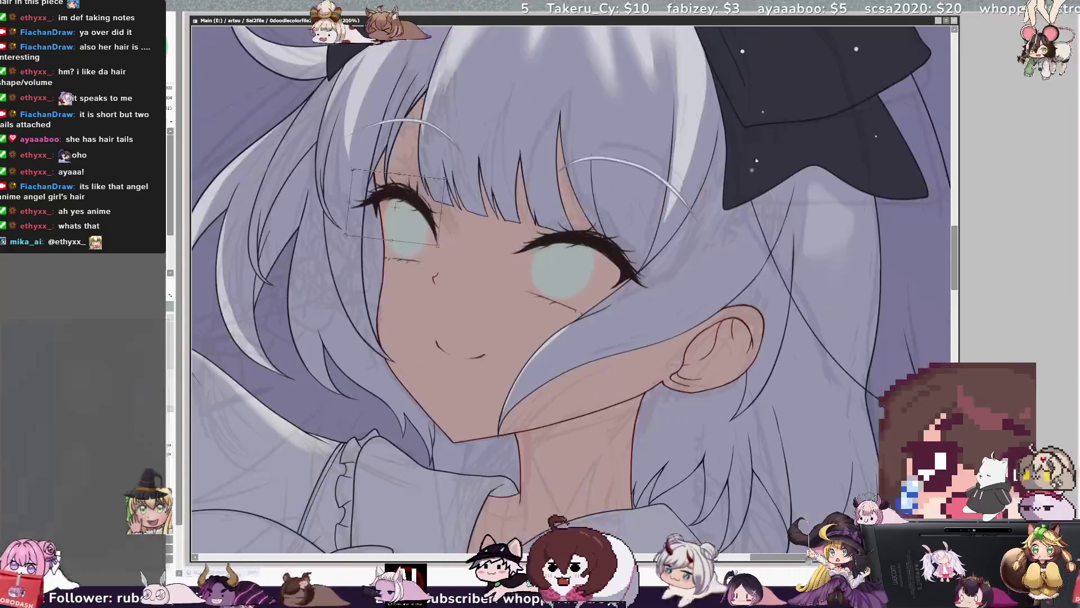
{"action": "left_click_drag", "start_coordinate": [345, 237], "coordinate": [353, 238]}
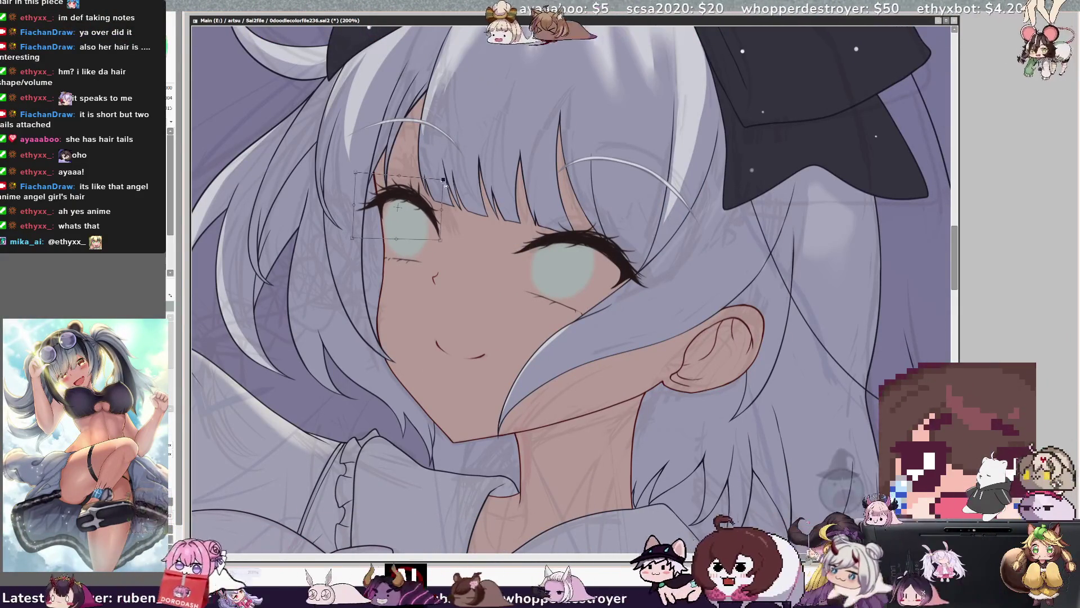
{"action": "key", "text": "Return"}
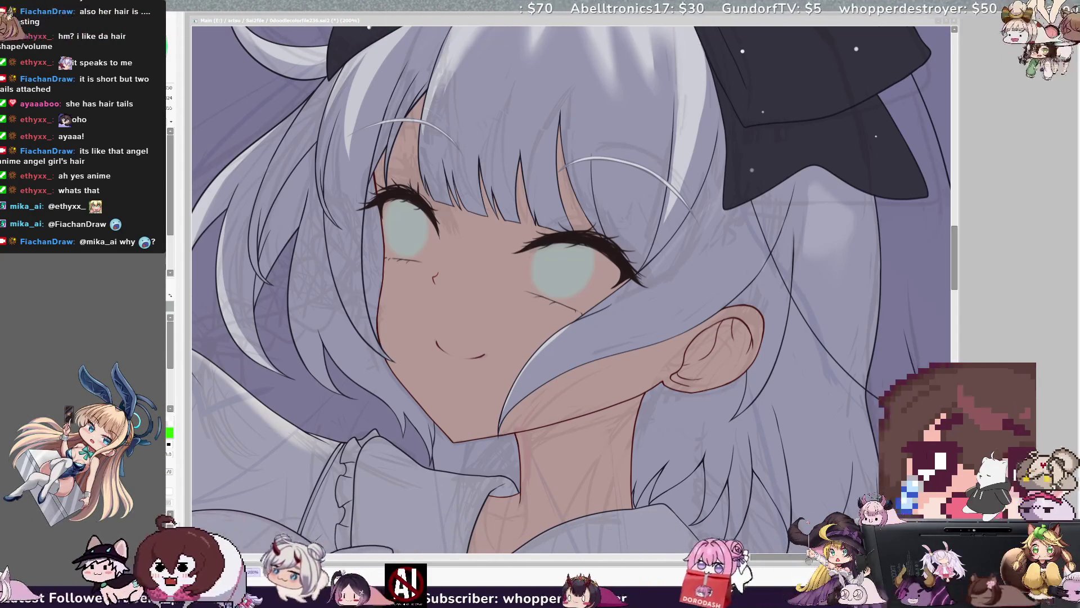
{"action": "left_click", "coordinate": [423, 186]}
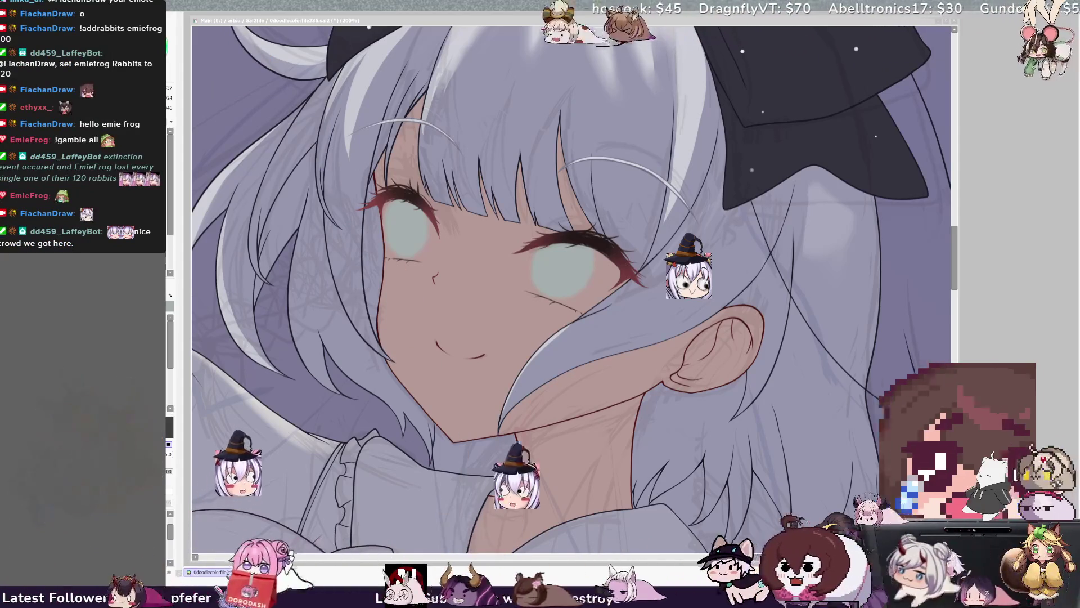
- Shrink the brush size from 13 down to 5
{"action": "left_click", "coordinate": [604, 216]}
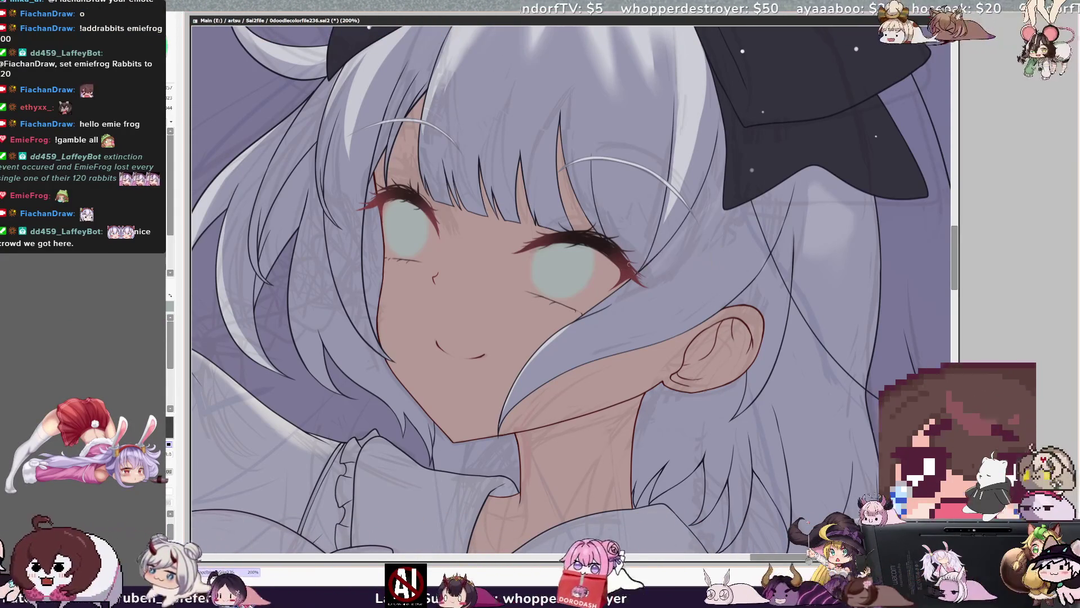
{"action": "key", "text": "bracketleft"}
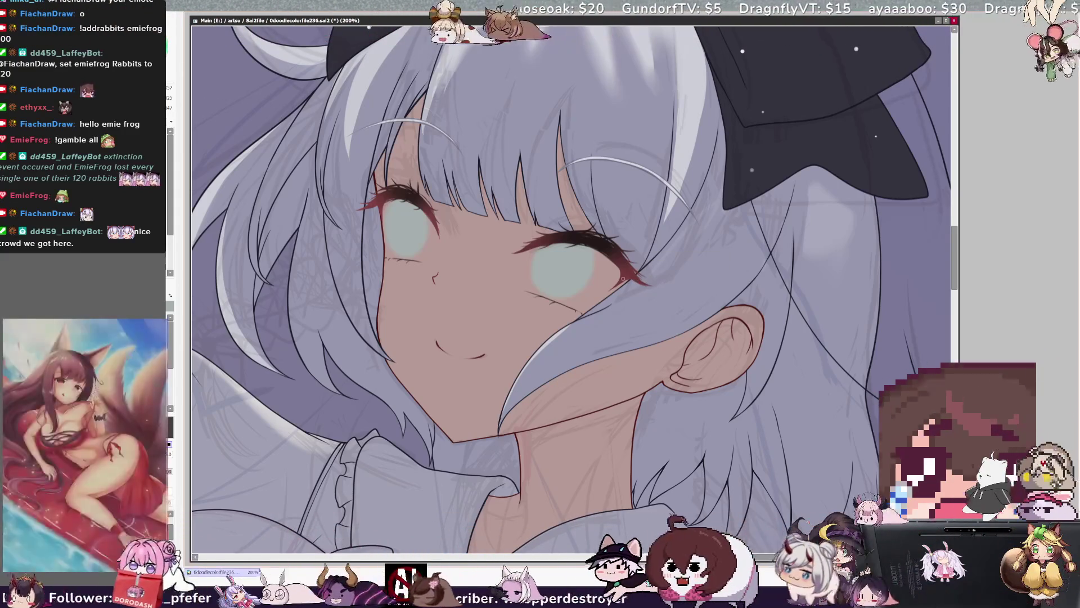
{"action": "key", "text": "bracketleft"}
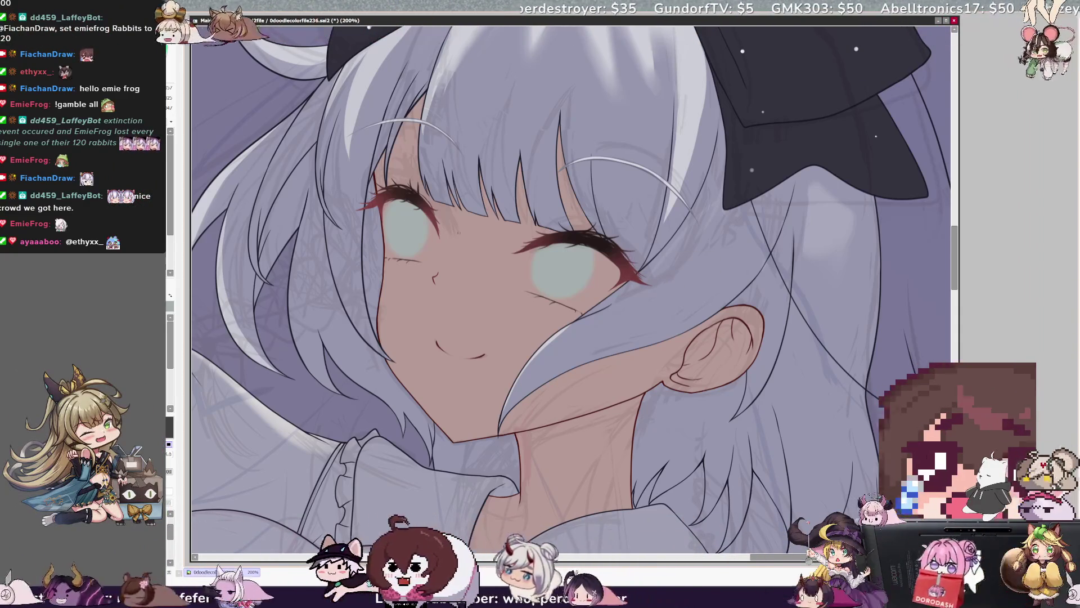
- Zoom out and flip the view horizontally and back to check the figure's proportions
{"action": "key", "text": "minus"}
{"action": "key", "text": "minus"}
{"action": "key", "text": "minus"}
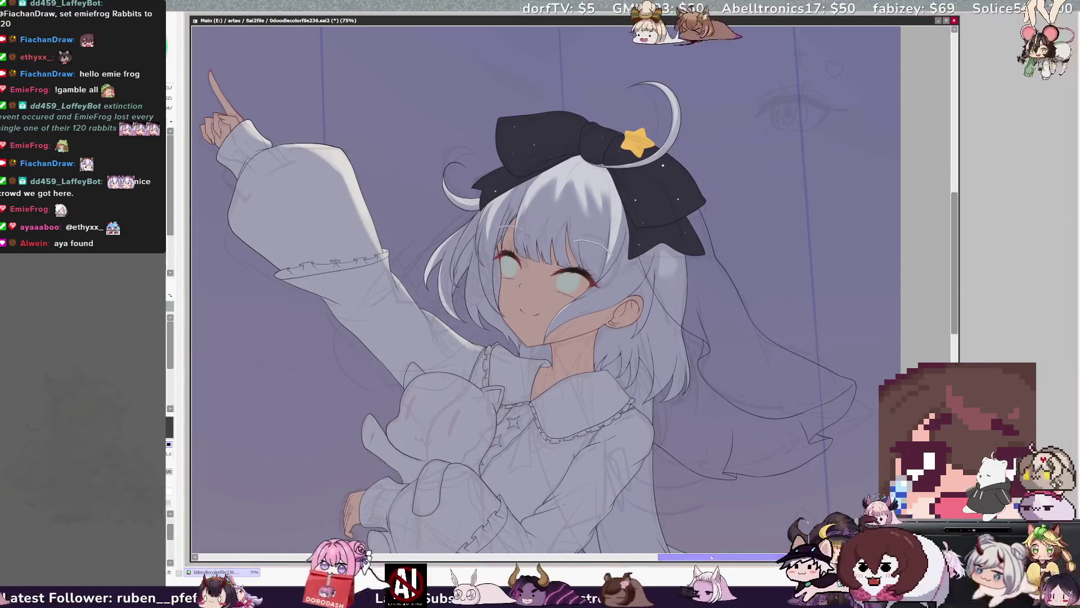
{"action": "key", "text": "h"}
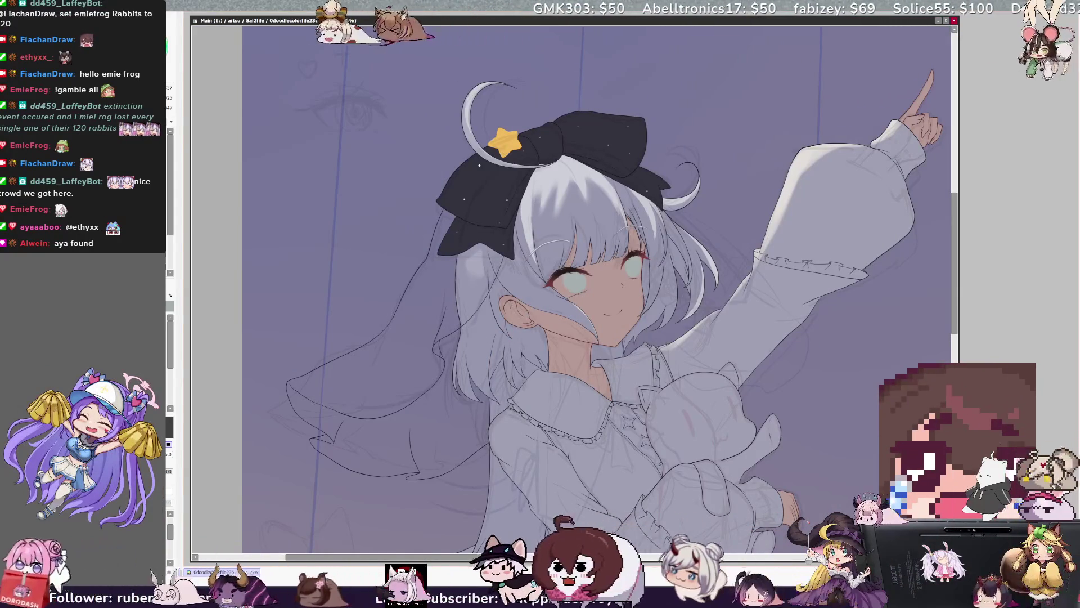
{"action": "key", "text": "h"}
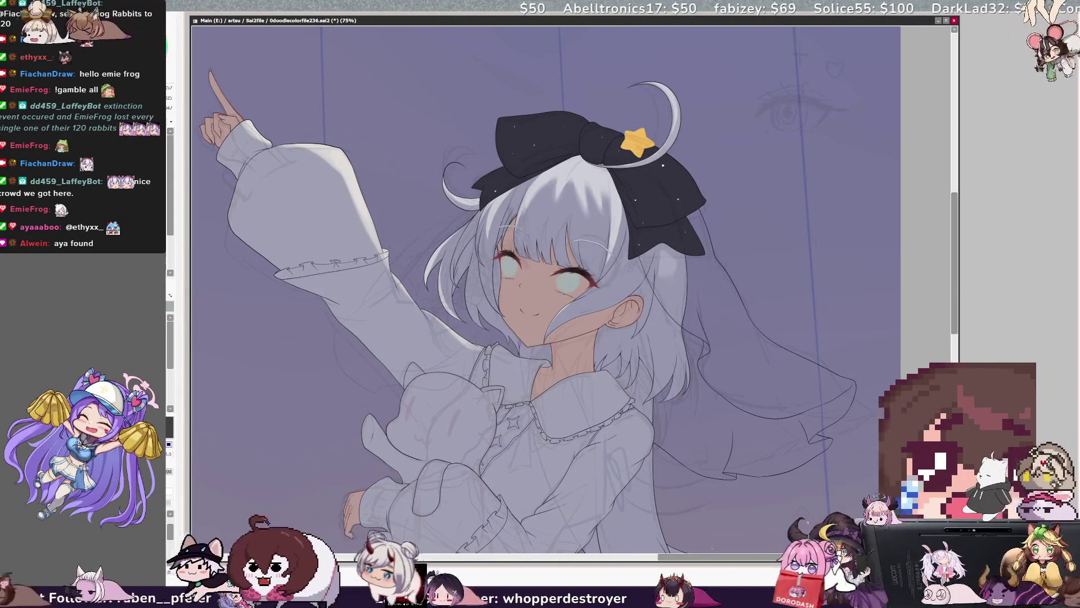
{"action": "left_click_drag", "start_coordinate": [705, 561], "coordinate": [706, 561]}
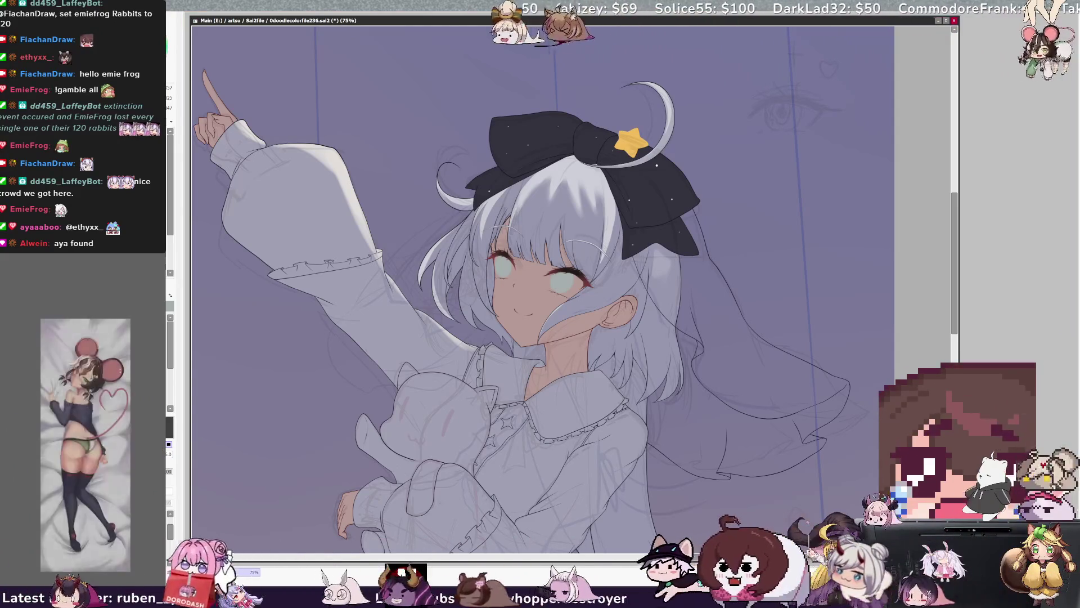
- Toggle the teal eye glow off and on to compare, then view the face at 100%
{"action": "key", "text": "ctrl+z"}
{"action": "key", "text": "ctrl+y"}
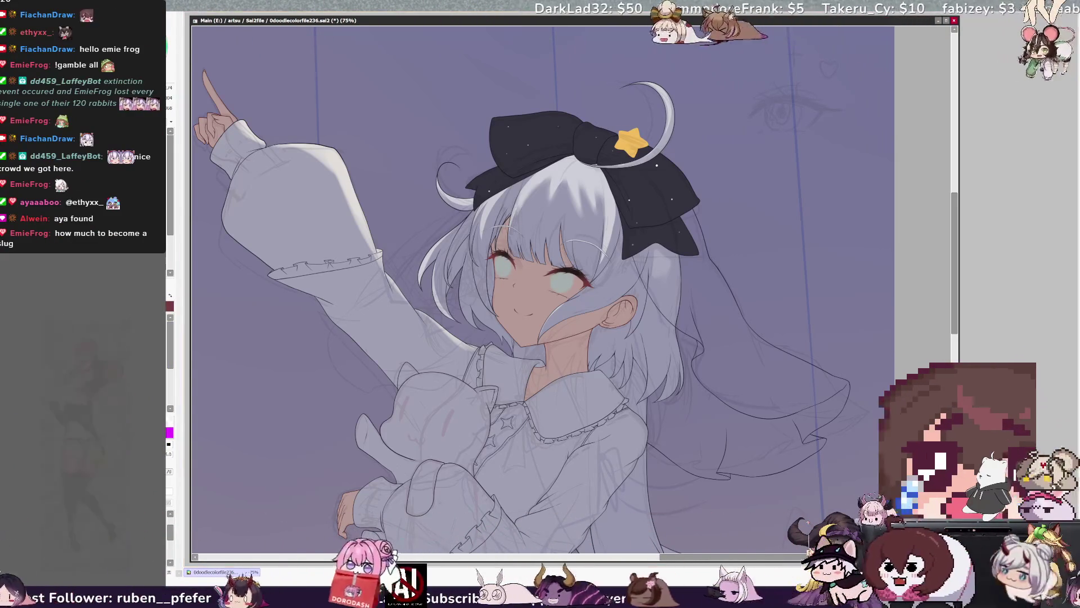
{"action": "key", "text": "ctrl+plus"}
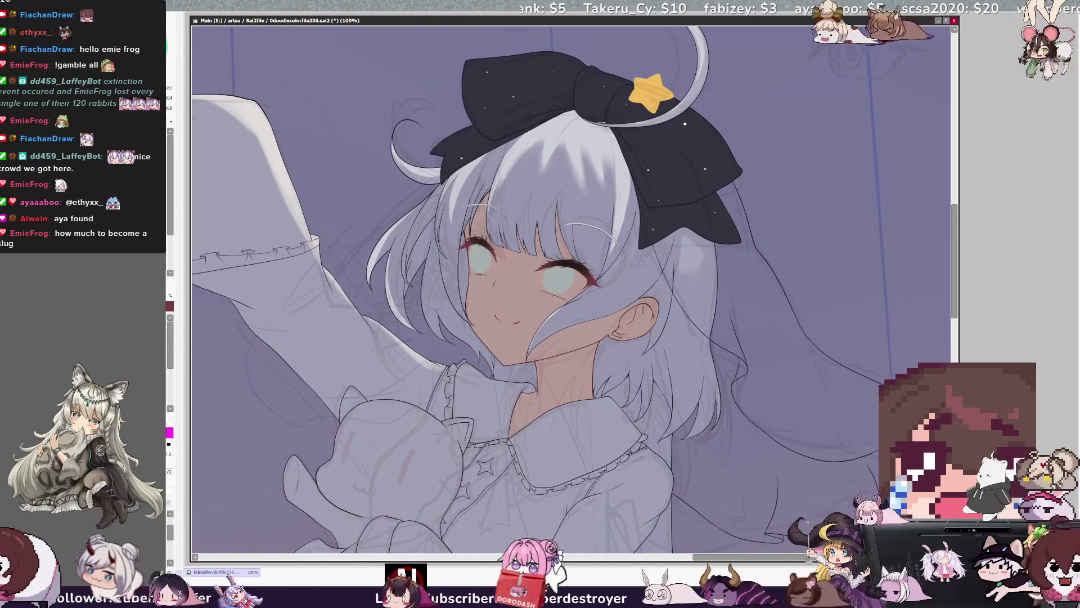
- Paint both eyes darker grey-green, then try a circle around the left eye and undo it
{"action": "left_click_drag", "start_coordinate": [478, 253], "coordinate": [484, 270]}
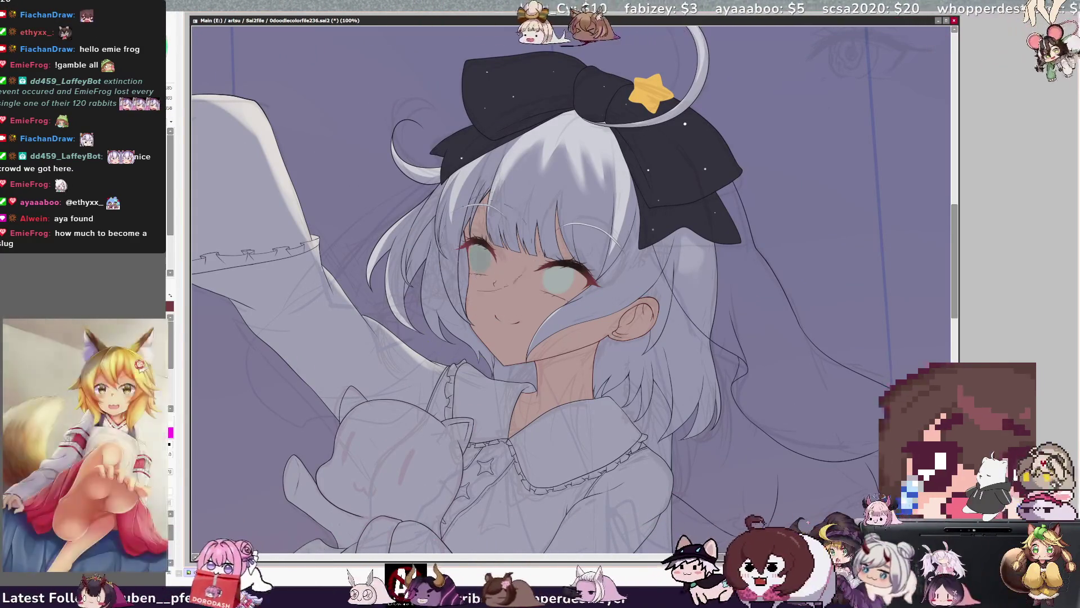
{"action": "left_click_drag", "start_coordinate": [551, 270], "coordinate": [562, 287]}
{"action": "mouse_move", "coordinate": [478, 264]}
{"action": "left_mouse_down"}
{"action": "mouse_move", "coordinate": [580, 282]}
{"action": "mouse_move", "coordinate": [484, 281]}
{"action": "left_mouse_up"}
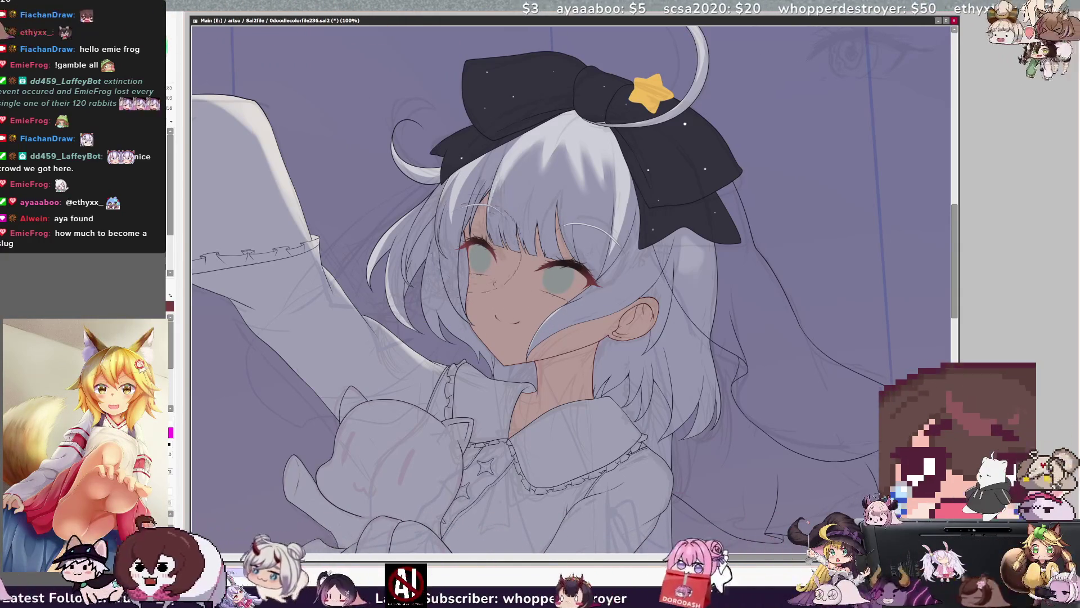
{"action": "mouse_move", "coordinate": [563, 192]}
{"action": "left_mouse_down"}
{"action": "mouse_move", "coordinate": [524, 239]}
{"action": "mouse_move", "coordinate": [495, 312]}
{"action": "left_mouse_up"}
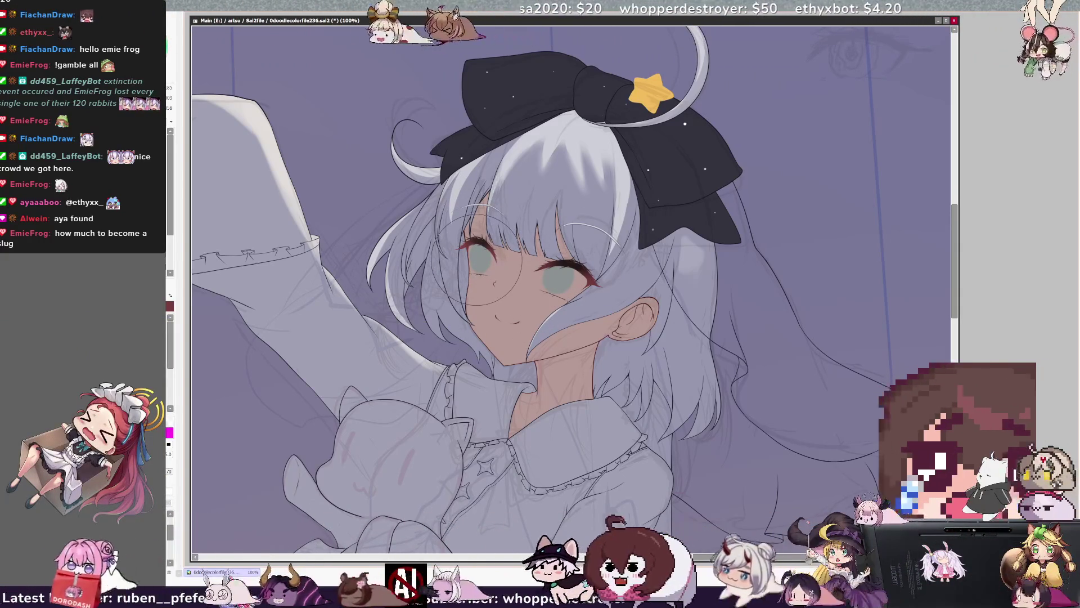
{"action": "key", "text": "ctrl+z"}
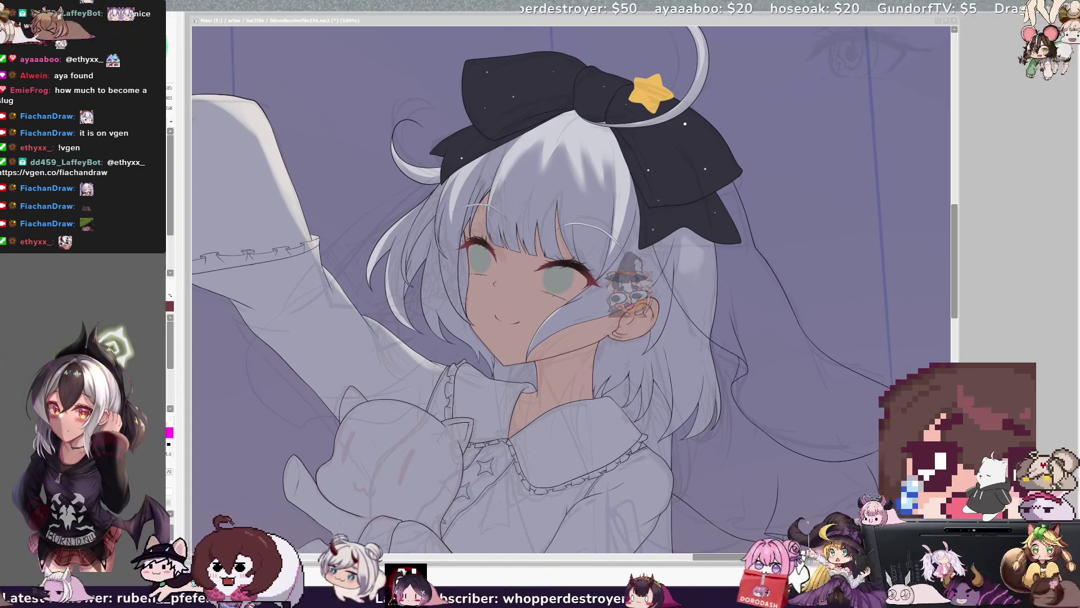
- Zoom out to 75% and pan left, reduce the brush size, then zoom to 150% on the face
{"action": "key", "text": "ctrl+minus"}
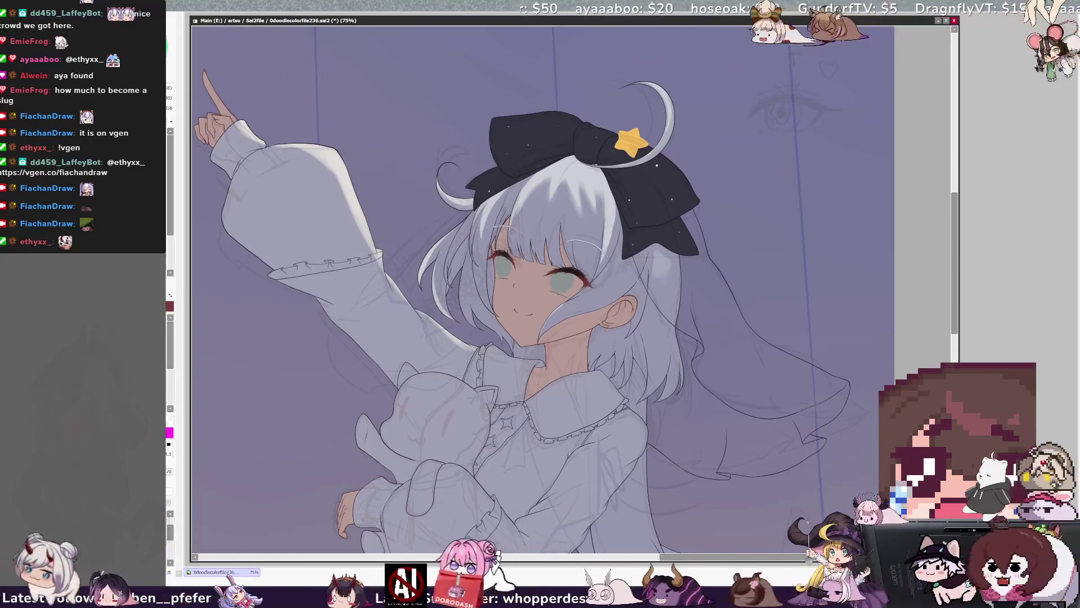
{"action": "scroll", "coordinate": [543, 290], "scroll_direction": "left", "scroll_amount": 1}
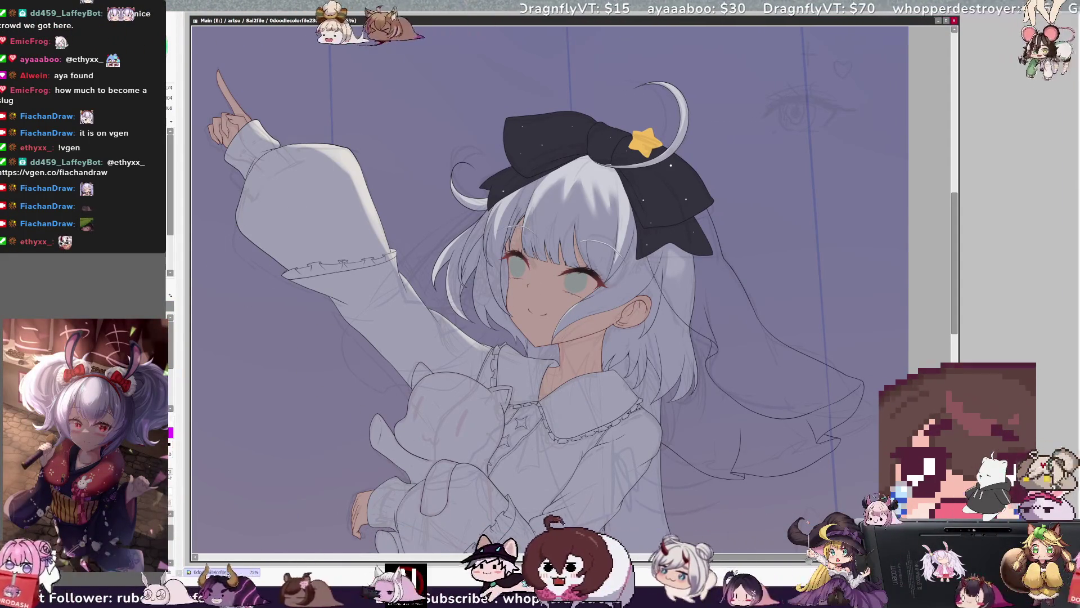
{"action": "key", "text": "bracketleft"}
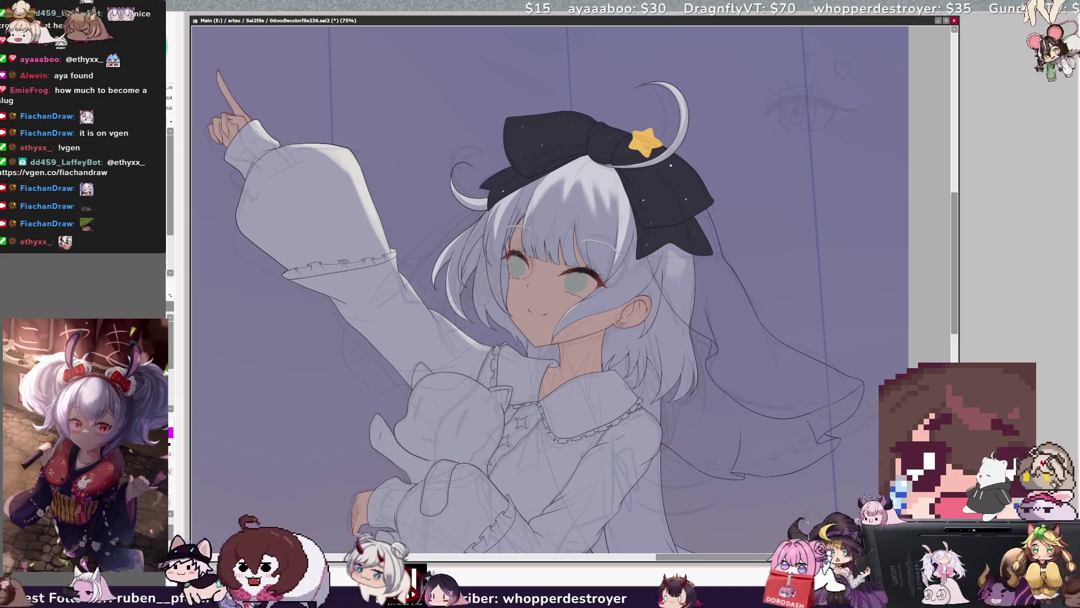
{"action": "key", "text": "ctrl+plus"}
{"action": "key", "text": "ctrl+plus"}
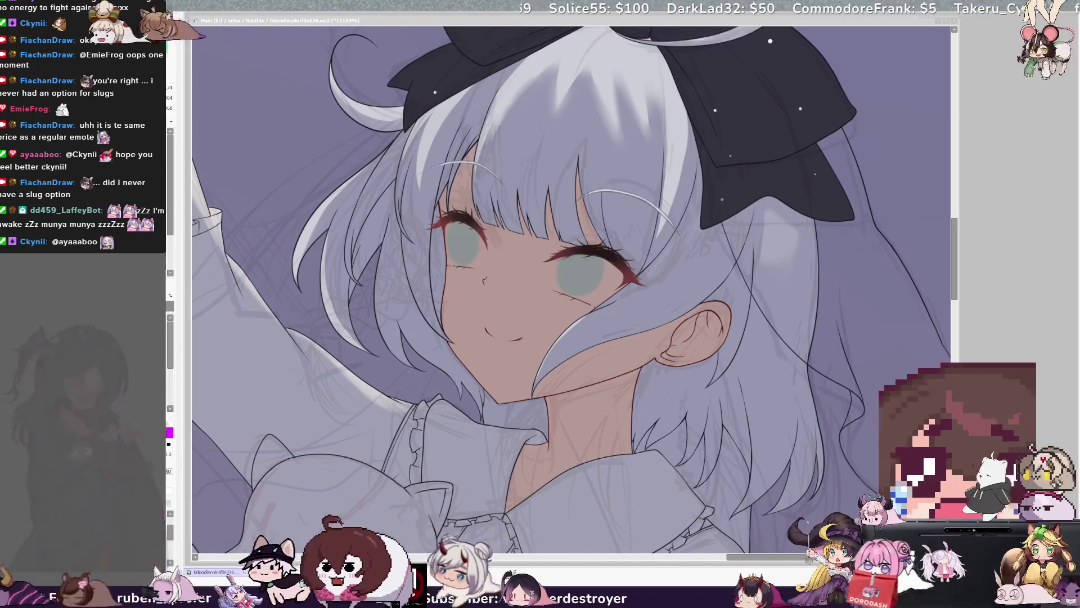
- Paint a thin light highlight stroke along the left eye's edge, redoing the first attempt
{"action": "left_click", "coordinate": [580, 259]}
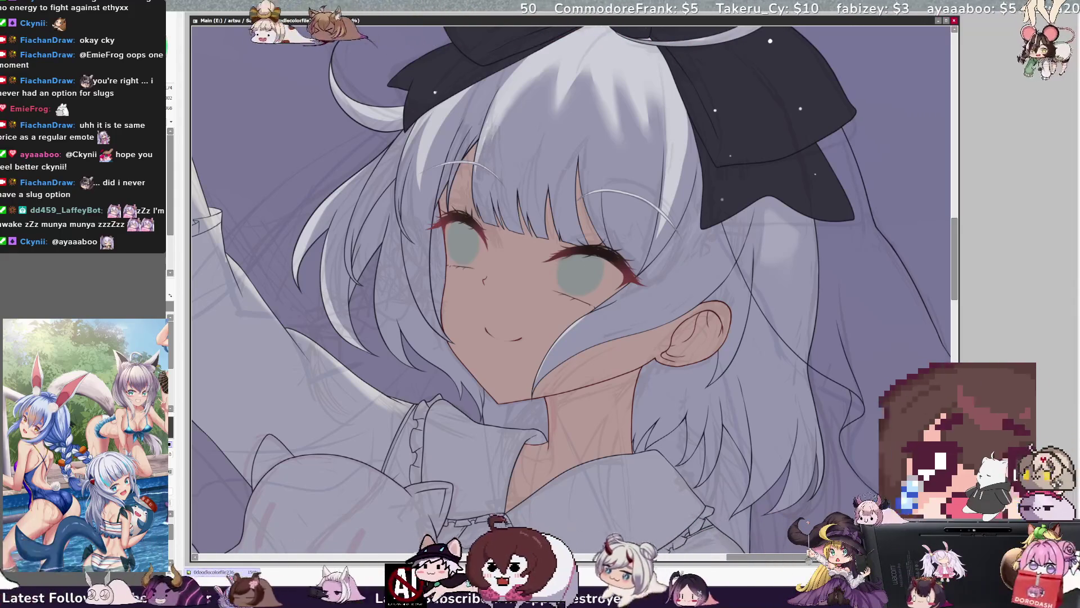
{"action": "left_click_drag", "start_coordinate": [452, 231], "coordinate": [453, 250]}
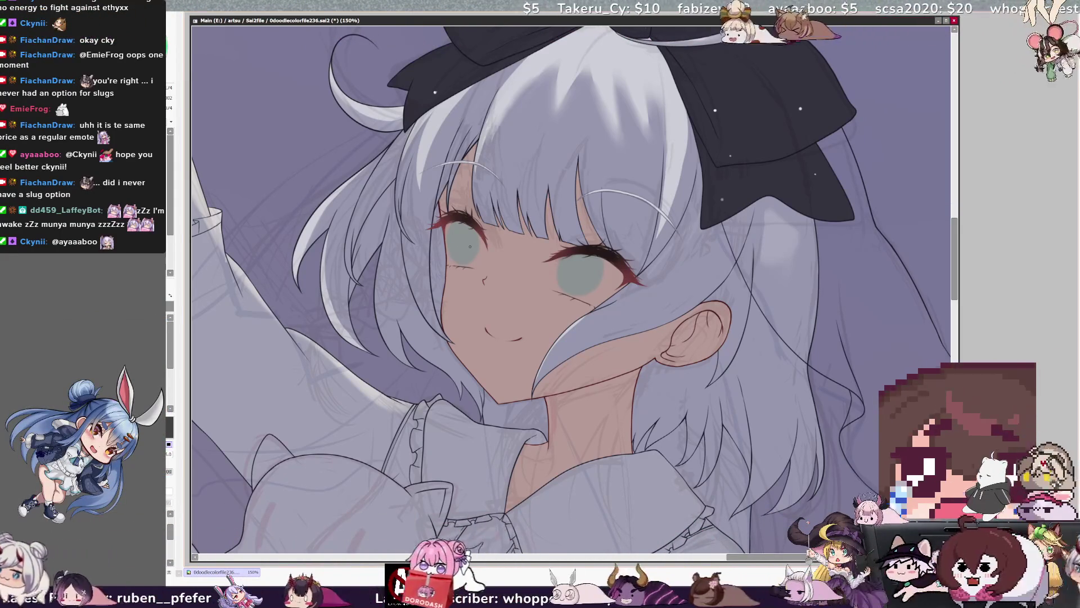
{"action": "key", "text": "ctrl+z"}
{"action": "left_click_drag", "start_coordinate": [454, 232], "coordinate": [454, 250]}
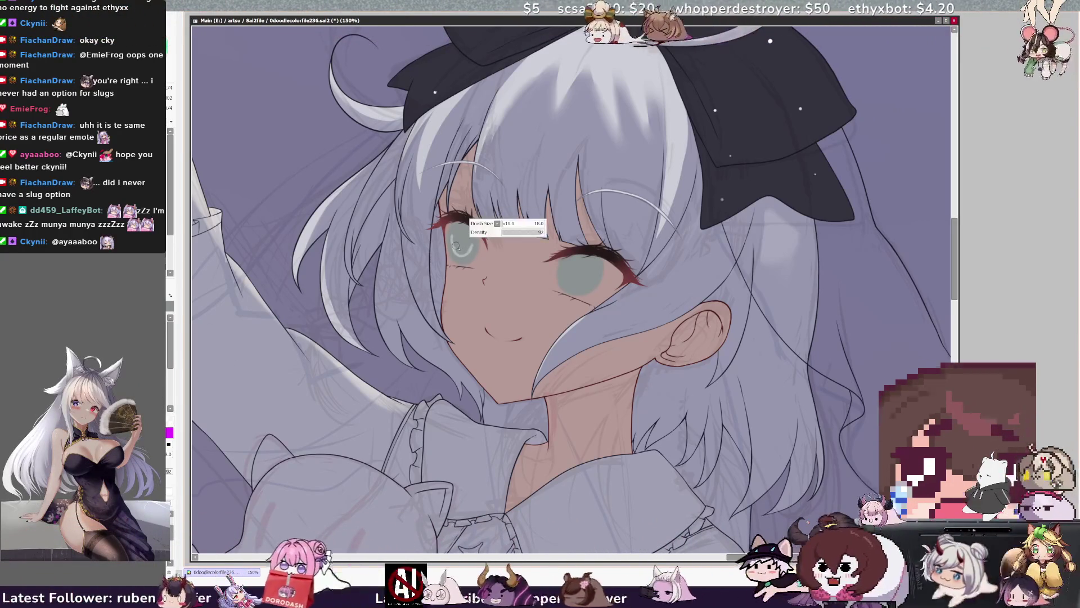
- Add a small light highlight and a tiny dark heart in the left eye, nudged right
{"action": "left_click_drag", "start_coordinate": [460, 248], "coordinate": [457, 239]}
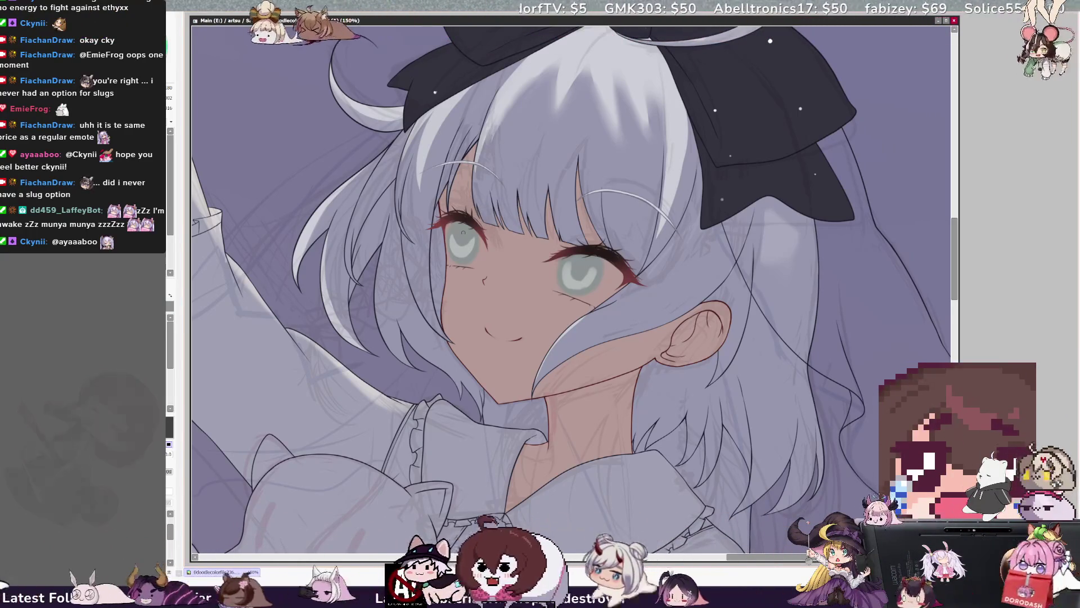
{"action": "left_click_drag", "start_coordinate": [460, 229], "coordinate": [461, 231]}
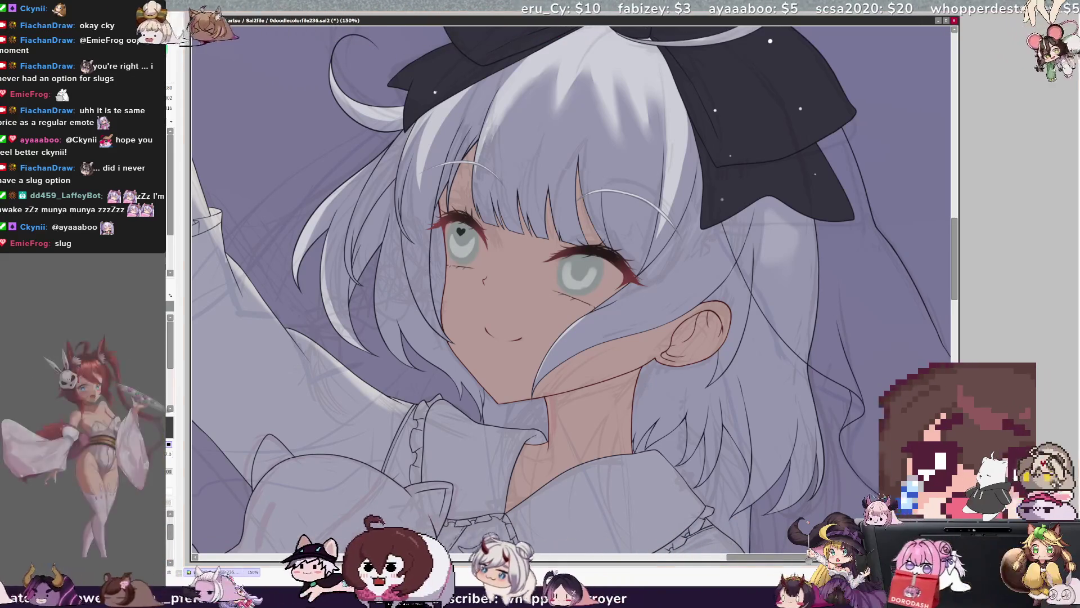
{"action": "key", "text": "Right"}
{"action": "key", "text": "Right"}
{"action": "key", "text": "Right"}
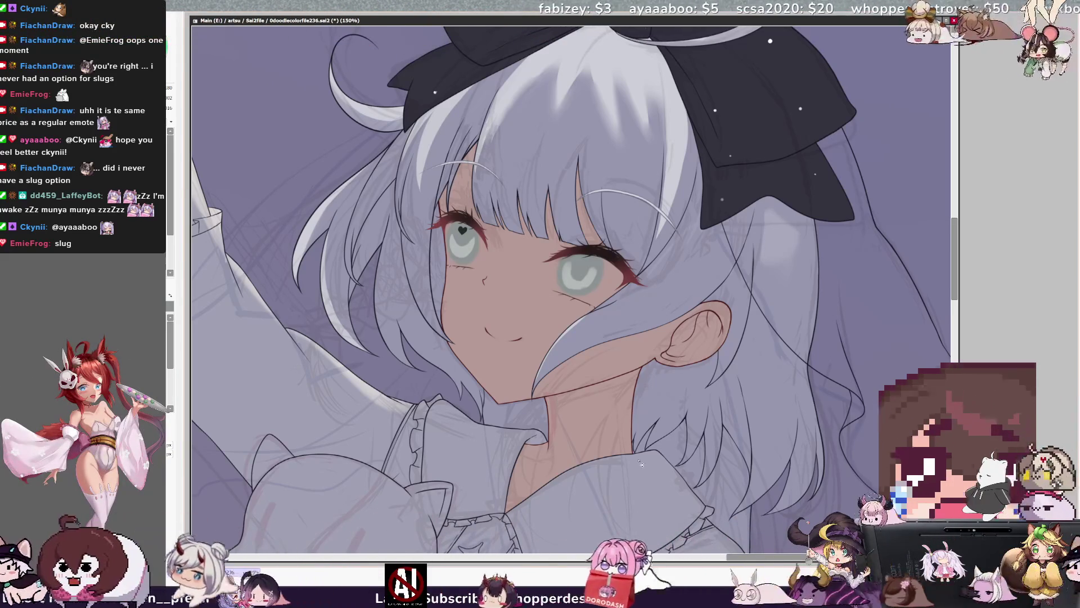